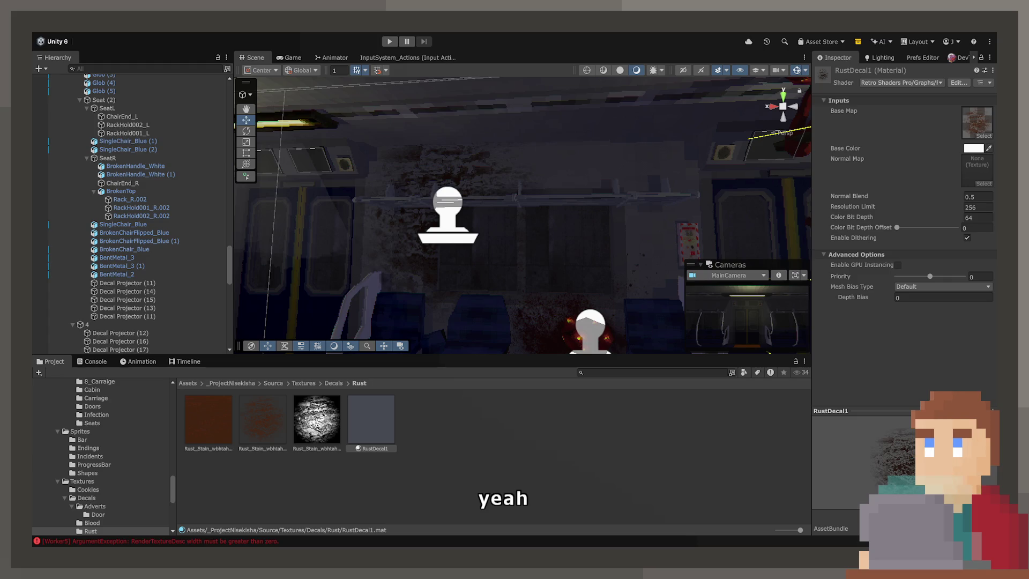
Step: Orbit the carriage and select Decal Projectors (17), (12) and the seat blood decal to inspect them
{"action": "left_click", "coordinate": [478, 279]}
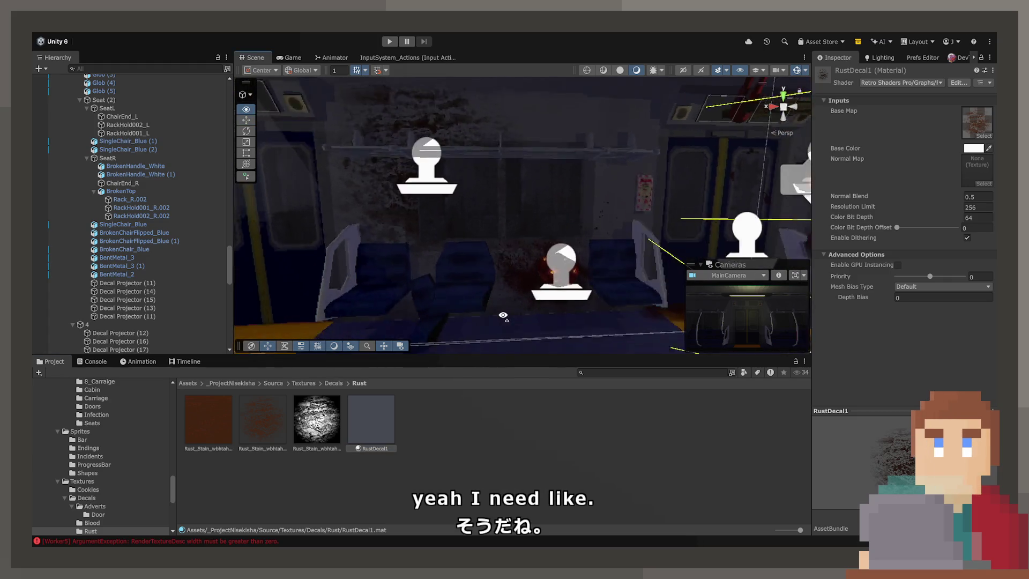
{"action": "left_click", "coordinate": [486, 220]}
{"action": "mouse_move", "coordinate": [486, 219]}
{"action": "left_mouse_down"}
{"action": "mouse_move", "coordinate": [731, 173]}
{"action": "mouse_move", "coordinate": [772, 176]}
{"action": "mouse_move", "coordinate": [750, 225]}
{"action": "mouse_move", "coordinate": [761, 118]}
{"action": "mouse_move", "coordinate": [757, 150]}
{"action": "mouse_move", "coordinate": [840, 155]}
{"action": "mouse_move", "coordinate": [890, 121]}
{"action": "mouse_move", "coordinate": [916, 120]}
{"action": "left_mouse_up"}
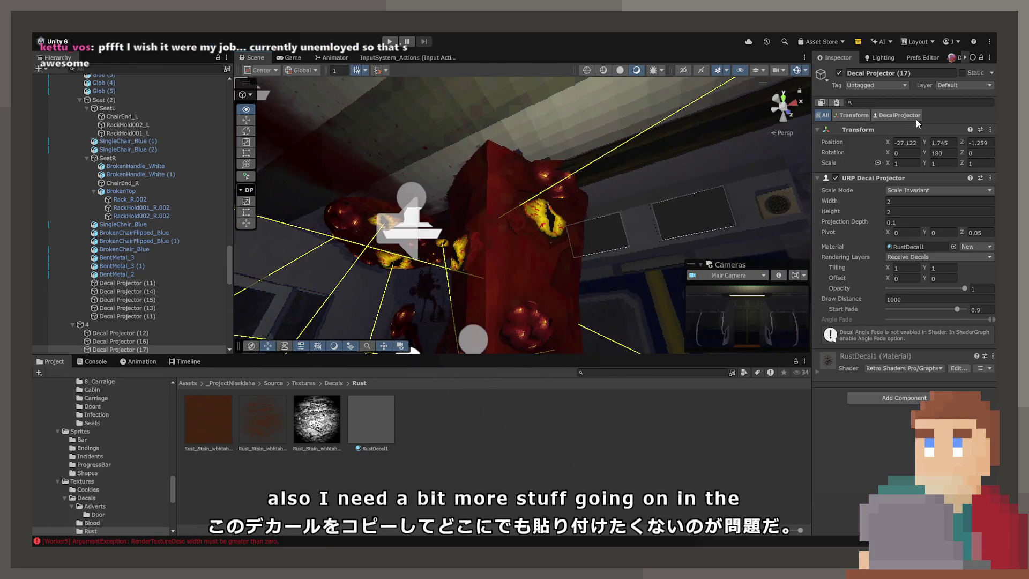
{"action": "left_click_drag", "start_coordinate": [895, 285], "coordinate": [606, 288]}
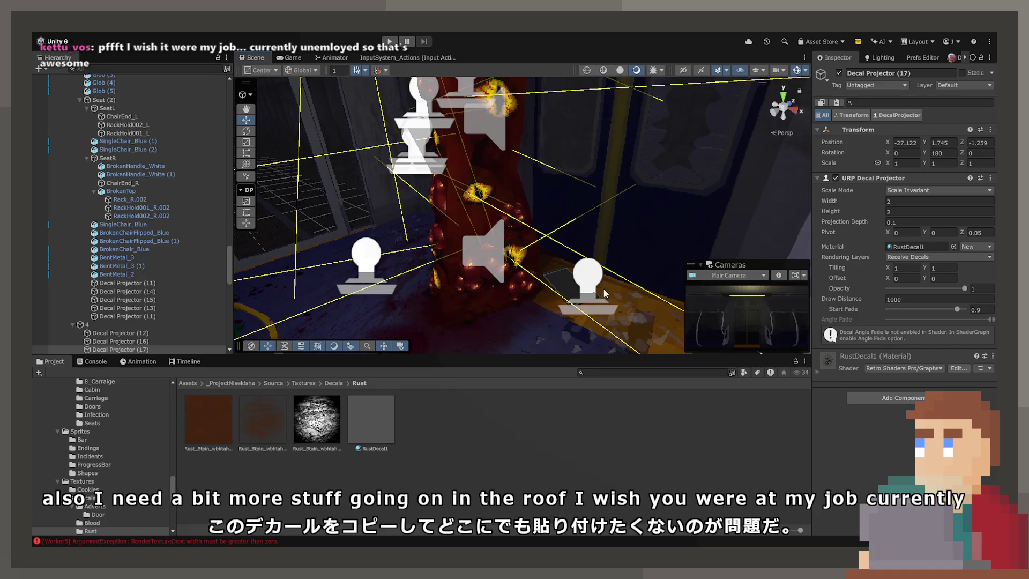
{"action": "left_click_drag", "start_coordinate": [479, 243], "coordinate": [581, 261]}
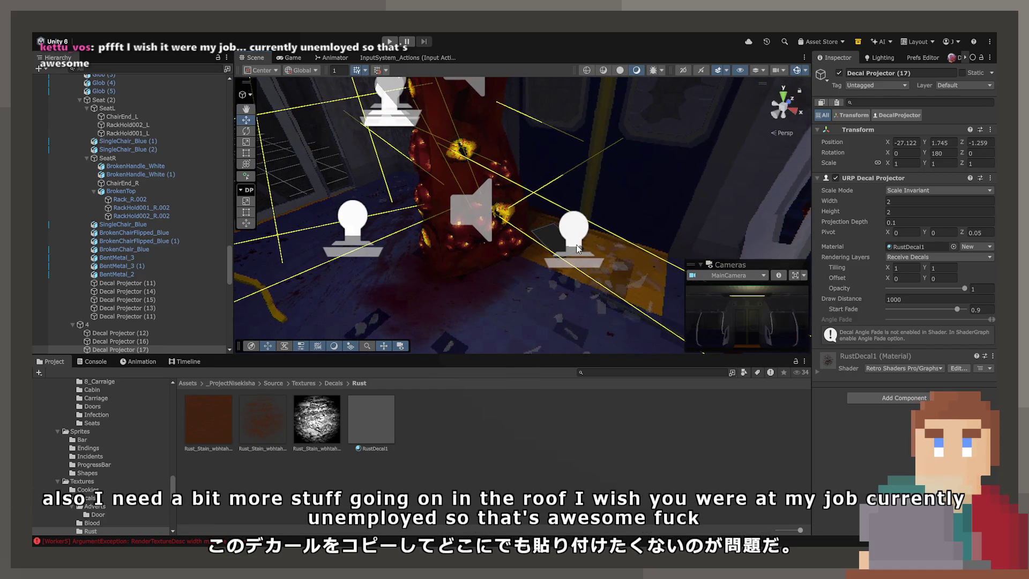
{"action": "left_click", "coordinate": [577, 244]}
{"action": "mouse_move", "coordinate": [346, 230]}
{"action": "left_mouse_down"}
{"action": "mouse_move", "coordinate": [509, 275]}
{"action": "mouse_move", "coordinate": [627, 212]}
{"action": "mouse_move", "coordinate": [538, 245]}
{"action": "left_mouse_up"}
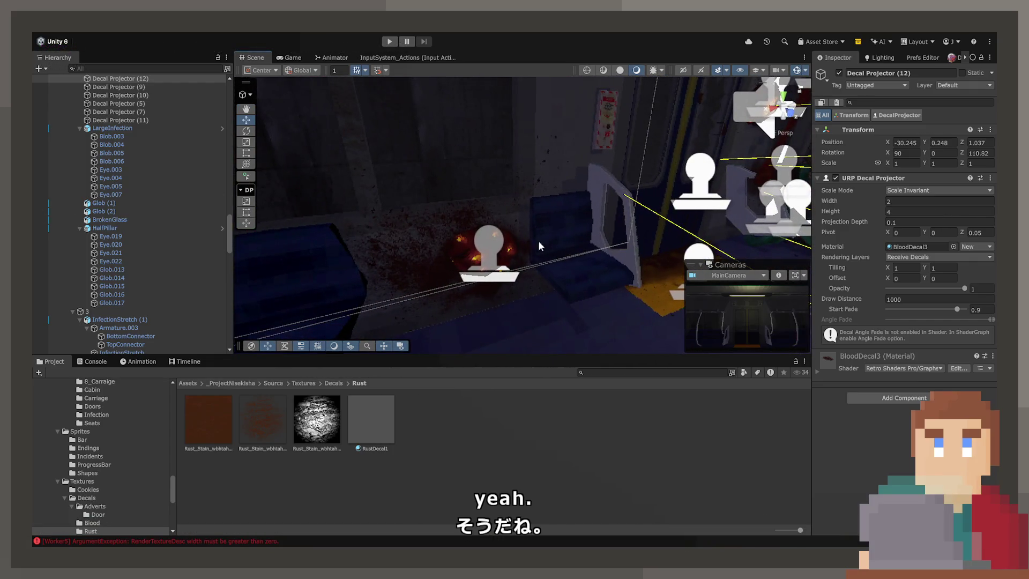
{"action": "left_click", "coordinate": [475, 249]}
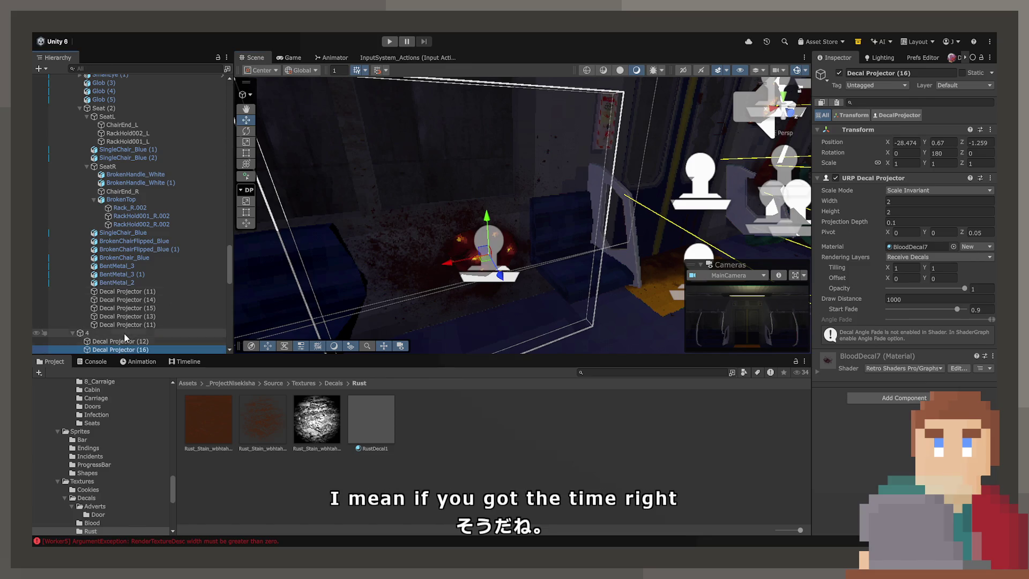
{"action": "scroll", "coordinate": [113, 330], "scroll_direction": "up", "scroll_amount": 3}
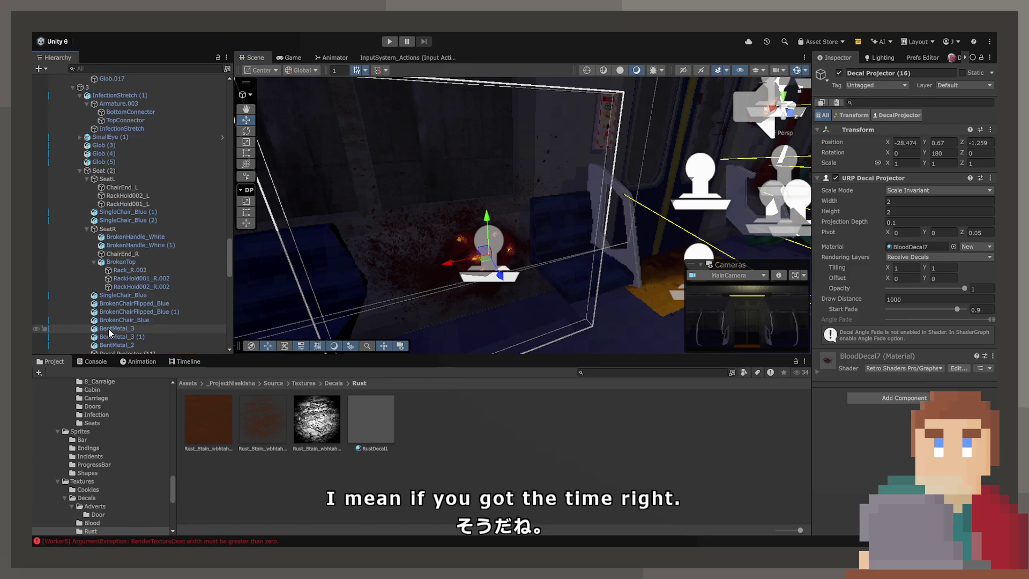
Step: Collapse InfectionStretch (1) and both Seat (2) groups, then duplicate the selected decal projector
{"action": "left_click", "coordinate": [78, 95]}
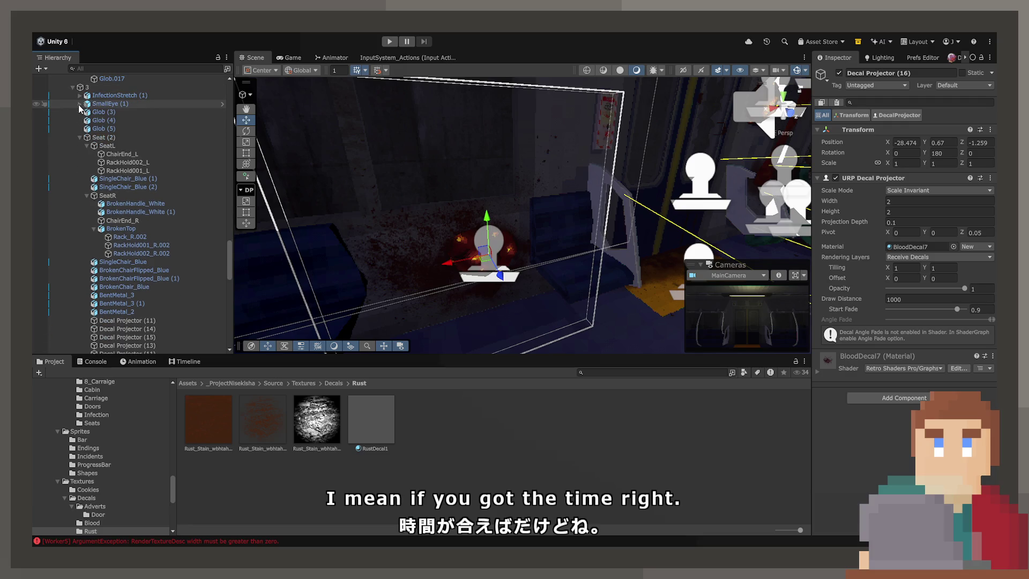
{"action": "left_click", "coordinate": [79, 137]}
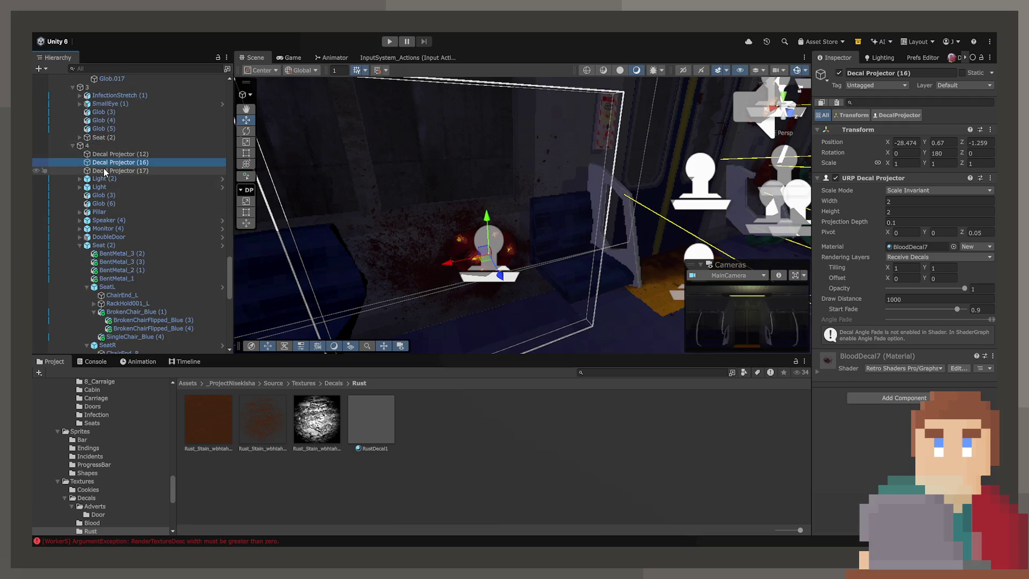
{"action": "left_click", "coordinate": [80, 246]}
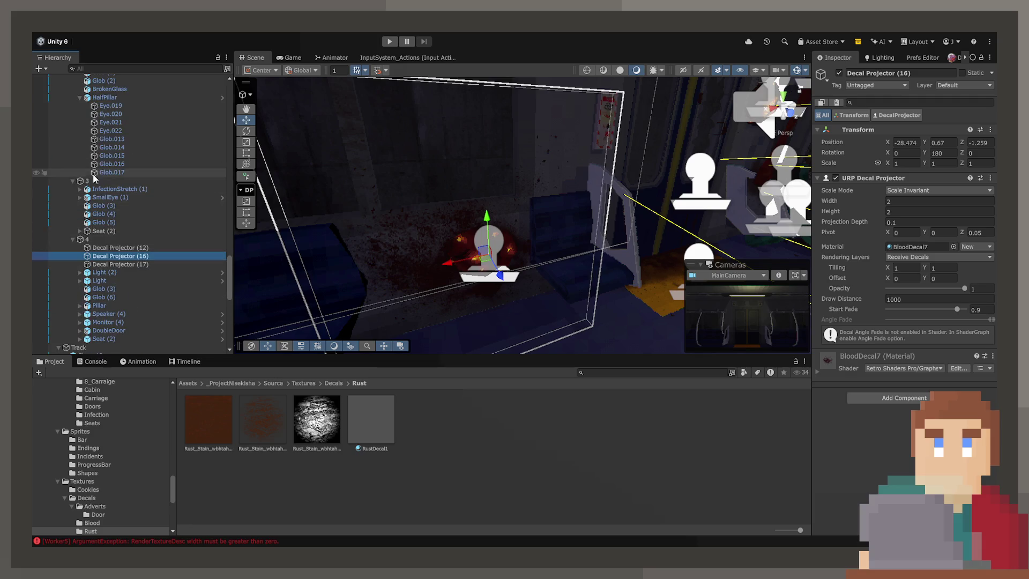
{"action": "scroll", "coordinate": [114, 220], "scroll_direction": "down", "scroll_amount": 3}
{"action": "key", "text": "ctrl+d"}
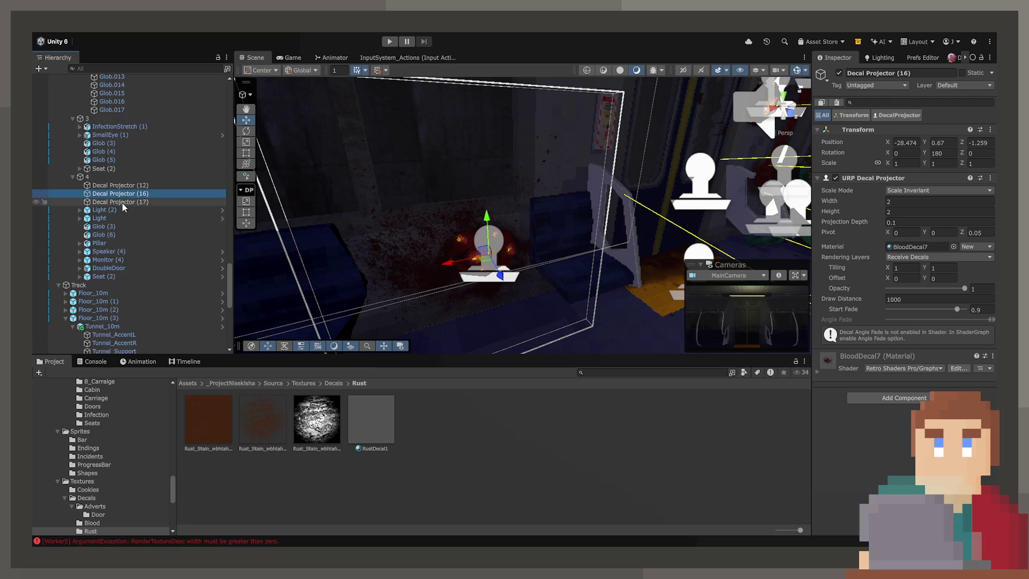
Step: Place the copy lower in group 4 and move it across the carriage floor
{"action": "left_click_drag", "start_coordinate": [122, 203], "coordinate": [121, 288]}
{"action": "mouse_move", "coordinate": [309, 292]}
{"action": "left_mouse_down"}
{"action": "mouse_move", "coordinate": [518, 274]}
{"action": "mouse_move", "coordinate": [594, 303]}
{"action": "mouse_move", "coordinate": [600, 375]}
{"action": "left_mouse_up"}
{"action": "key", "text": "e"}
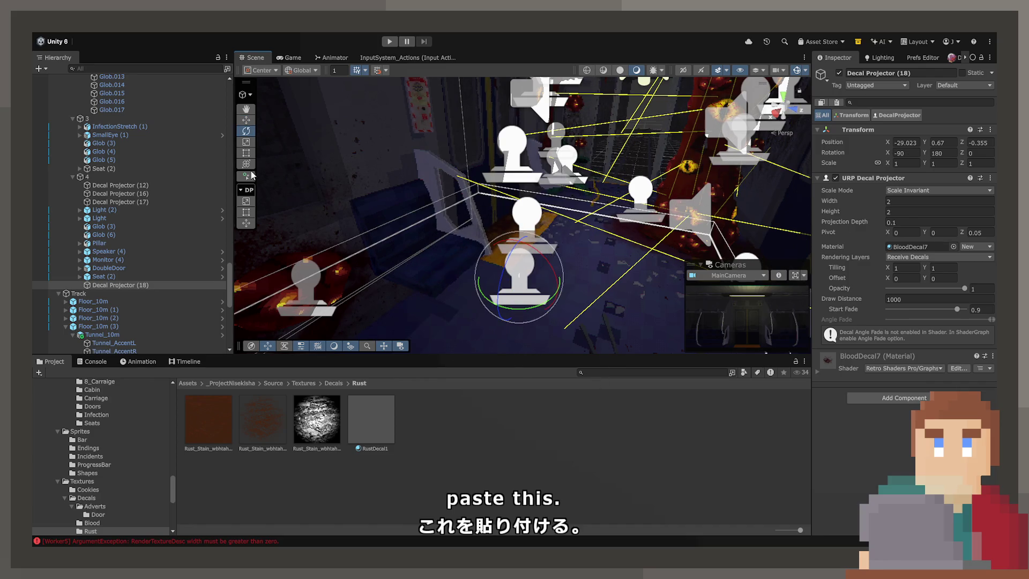
{"action": "key", "text": "w"}
{"action": "mouse_move", "coordinate": [525, 287]}
{"action": "left_mouse_down"}
{"action": "mouse_move", "coordinate": [670, 225]}
{"action": "mouse_move", "coordinate": [834, 191]}
{"action": "mouse_move", "coordinate": [936, 184]}
{"action": "left_mouse_up"}
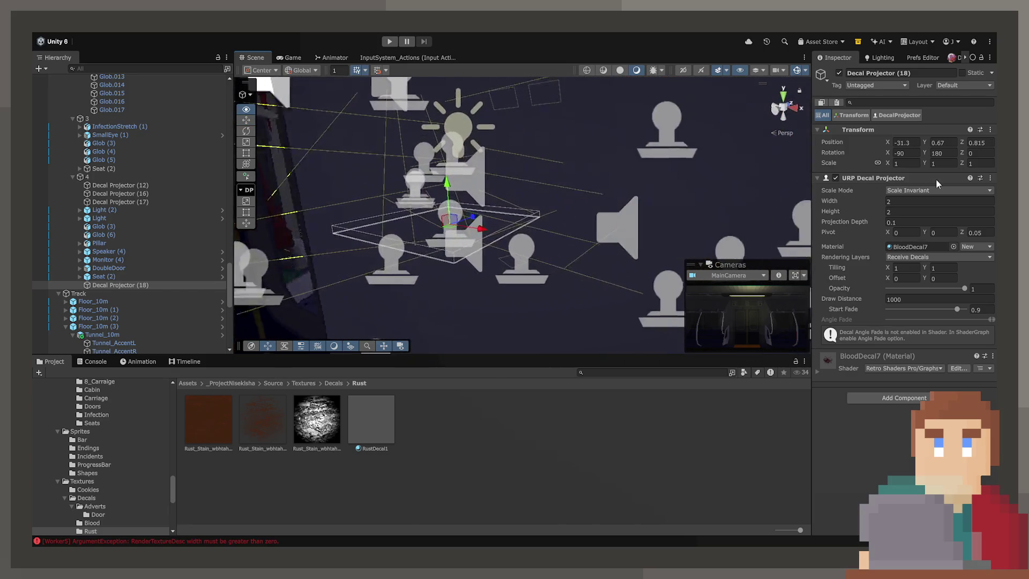
{"action": "key", "text": "f"}
Step: Lift the decal projector up to the ceiling beside the red pillar
{"action": "left_click_drag", "start_coordinate": [495, 243], "coordinate": [501, 206]}
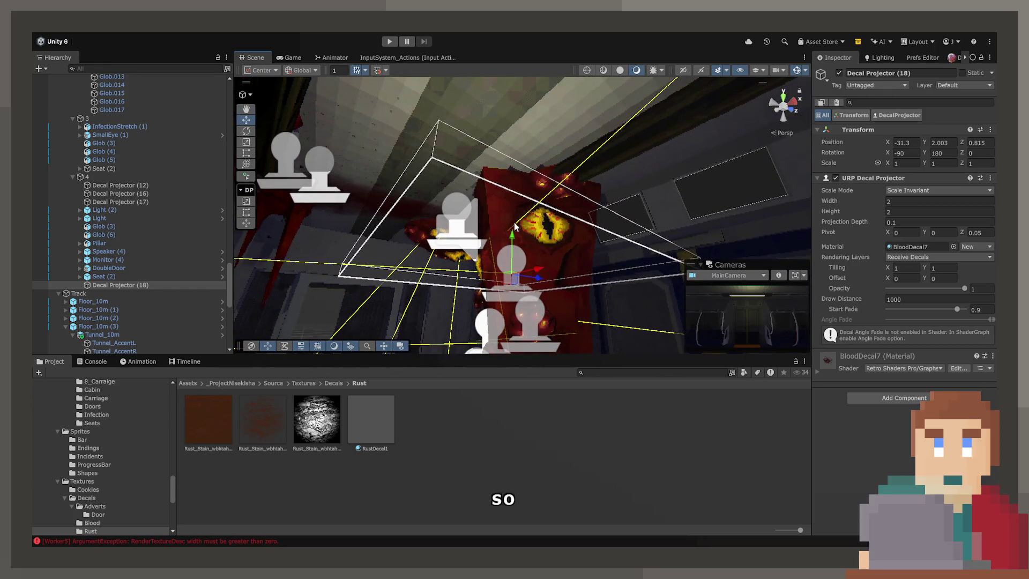
{"action": "left_click", "coordinate": [509, 202]}
{"action": "left_click", "coordinate": [506, 269]}
{"action": "left_click_drag", "start_coordinate": [509, 243], "coordinate": [518, 194]}
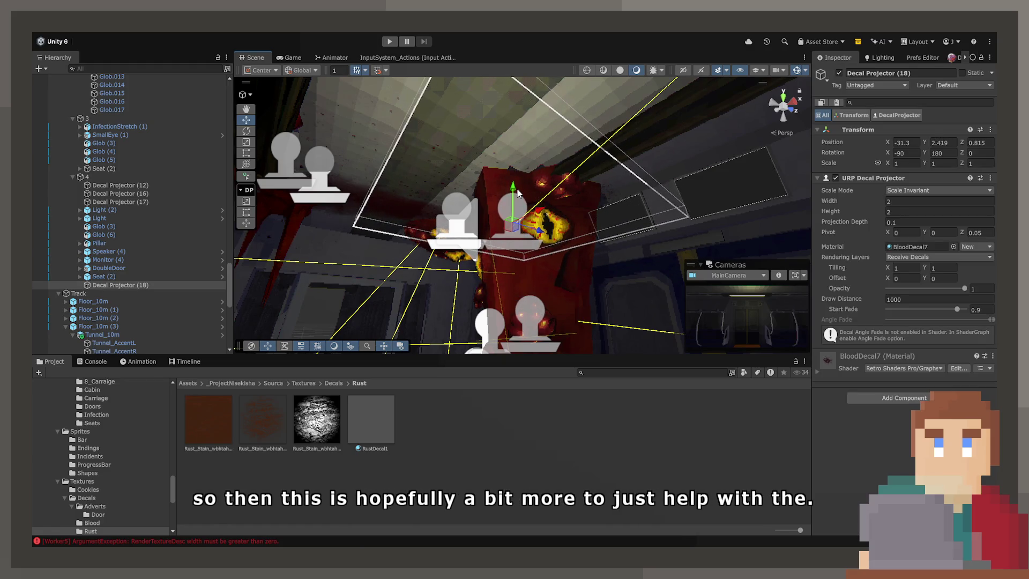
{"action": "scroll", "coordinate": [517, 194], "scroll_direction": "up", "scroll_amount": 3}
{"action": "mouse_move", "coordinate": [505, 230]}
{"action": "left_mouse_down"}
{"action": "mouse_move", "coordinate": [530, 235]}
{"action": "mouse_move", "coordinate": [513, 211]}
{"action": "mouse_move", "coordinate": [525, 231]}
{"action": "left_mouse_up"}
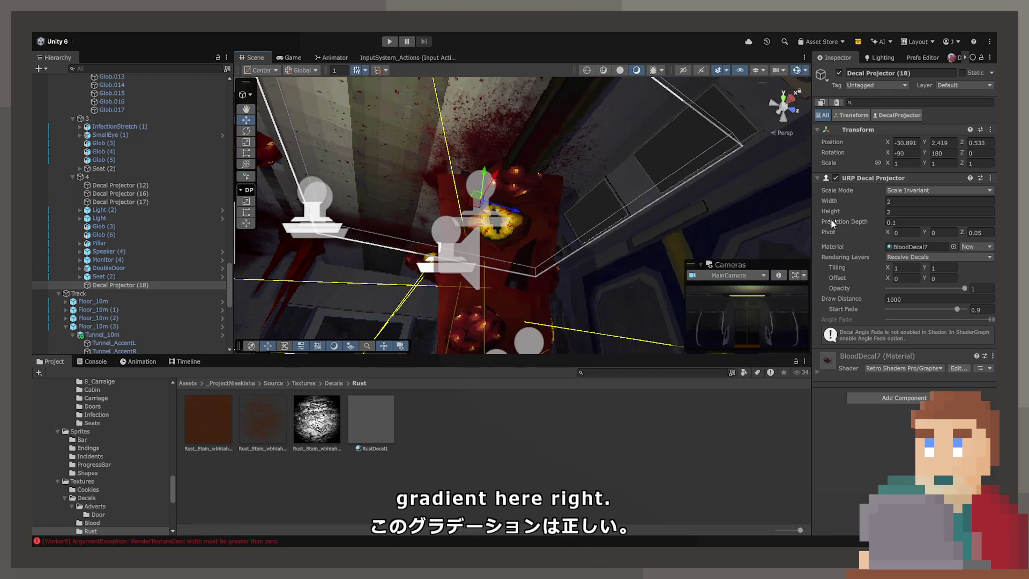
Step: Set the decal's width and height to 3, then back to 2
{"action": "type", "text": "3"}
{"action": "left_click", "coordinate": [920, 212]}
{"action": "type", "text": "3"}
{"action": "left_click_drag", "start_coordinate": [479, 205], "coordinate": [469, 219]}
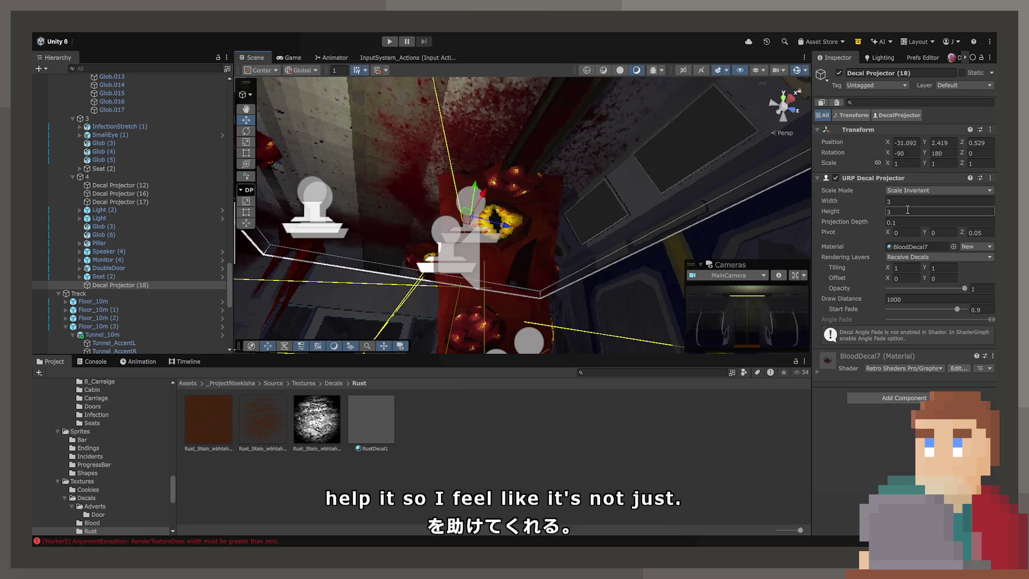
{"action": "key", "text": "BackSpace"}
{"action": "type", "text": "2"}
{"action": "left_click", "coordinate": [905, 200]}
{"action": "type", "text": "2"}
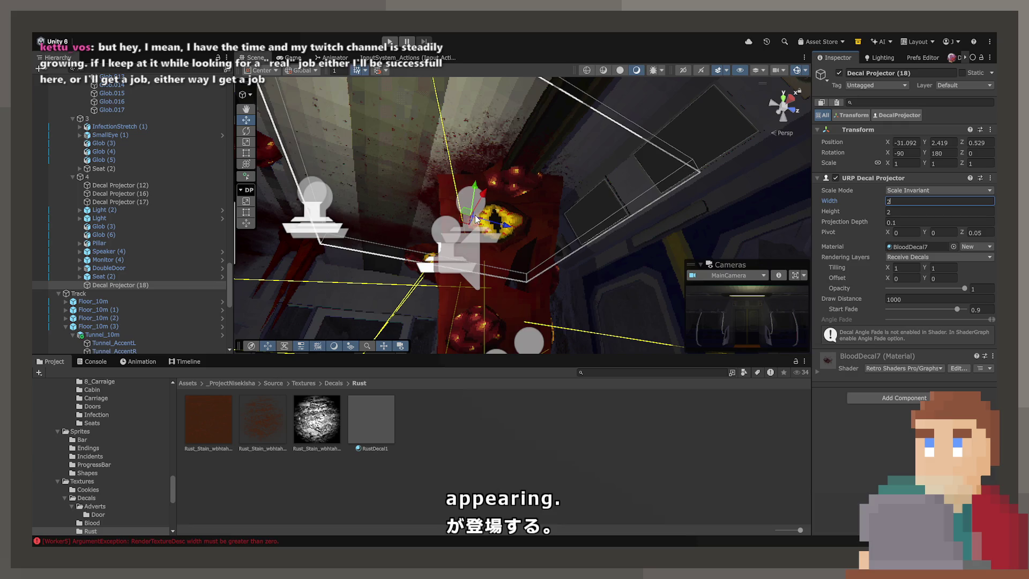
Step: Nudge the ceiling decal into its final spot and orbit around to check it
{"action": "mouse_move", "coordinate": [467, 213]}
{"action": "left_mouse_down"}
{"action": "mouse_move", "coordinate": [479, 197]}
{"action": "mouse_move", "coordinate": [690, 194]}
{"action": "mouse_move", "coordinate": [673, 186]}
{"action": "left_mouse_up"}
{"action": "left_click_drag", "start_coordinate": [558, 159], "coordinate": [532, 160]}
{"action": "left_click_drag", "start_coordinate": [640, 163], "coordinate": [606, 195]}
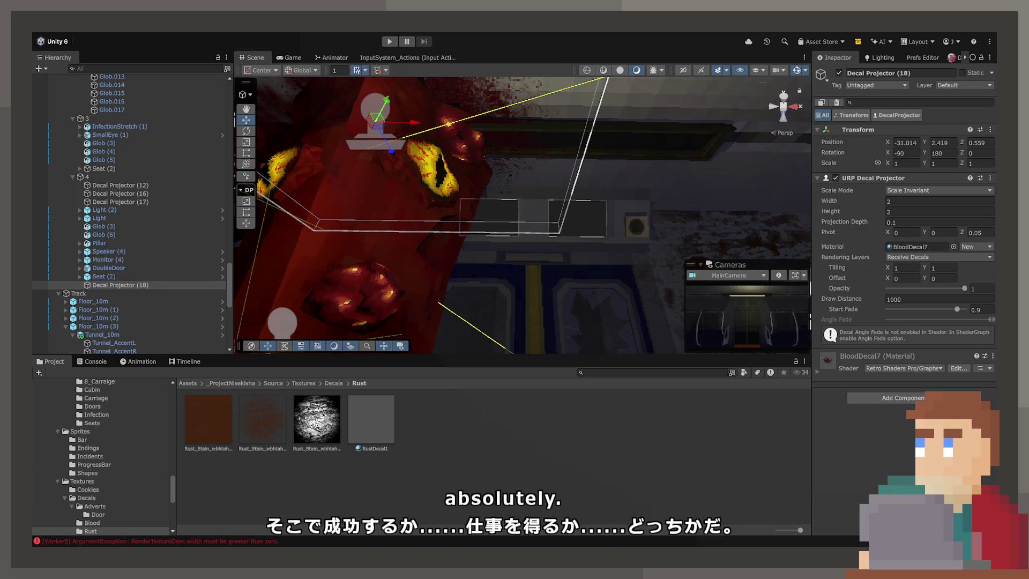
{"action": "scroll", "coordinate": [677, 227], "scroll_direction": "down", "scroll_amount": 5}
Step: Orbit toward the ceiling and select the ceiling blood decal, Decal Projector (18)
{"action": "mouse_move", "coordinate": [677, 227]}
{"action": "left_mouse_down"}
{"action": "mouse_move", "coordinate": [344, 211]}
{"action": "mouse_move", "coordinate": [420, 242]}
{"action": "mouse_move", "coordinate": [380, 201]}
{"action": "left_mouse_up"}
{"action": "left_click", "coordinate": [351, 196]}
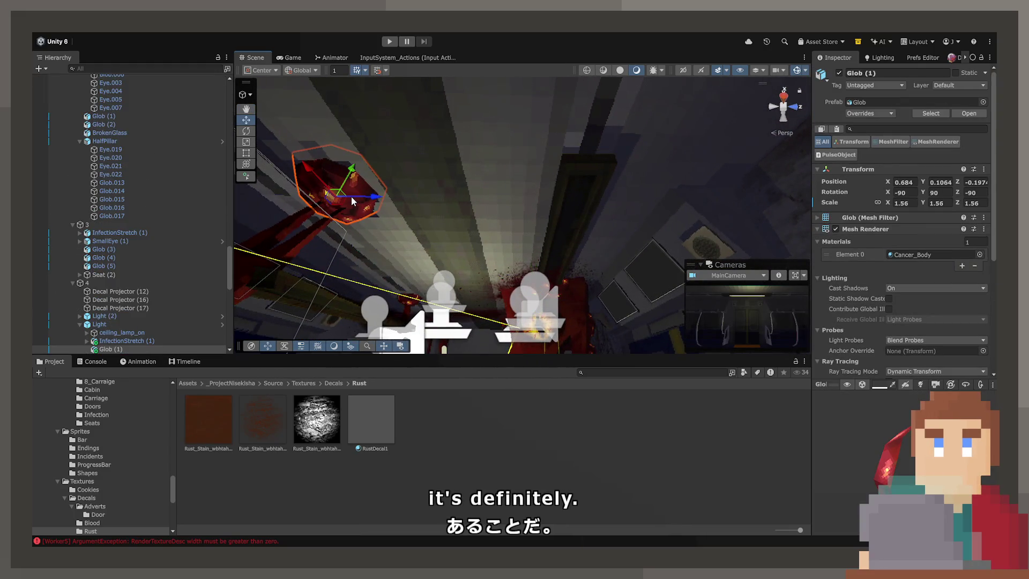
{"action": "scroll", "coordinate": [159, 310], "scroll_direction": "down", "scroll_amount": 3}
{"action": "left_click", "coordinate": [136, 247]}
{"action": "mouse_move", "coordinate": [407, 257]}
{"action": "left_mouse_down"}
{"action": "mouse_move", "coordinate": [420, 268]}
{"action": "mouse_move", "coordinate": [506, 256]}
{"action": "left_mouse_up"}
{"action": "left_click", "coordinate": [506, 256]}
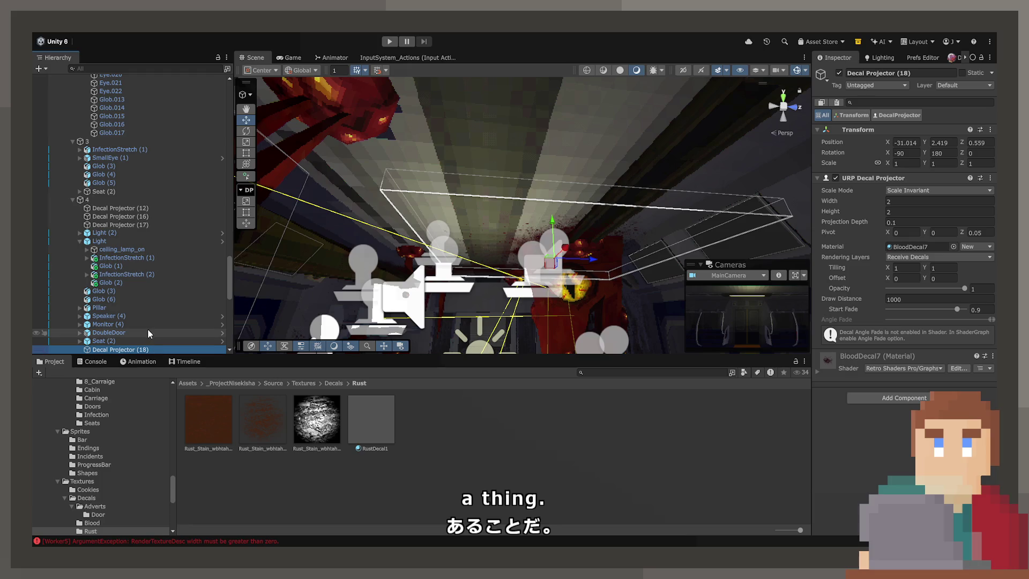
Step: Duplicate it as Decal Projector (19) and move the copy further along the ceiling
{"action": "key", "text": "ctrl+d"}
{"action": "key", "text": "f"}
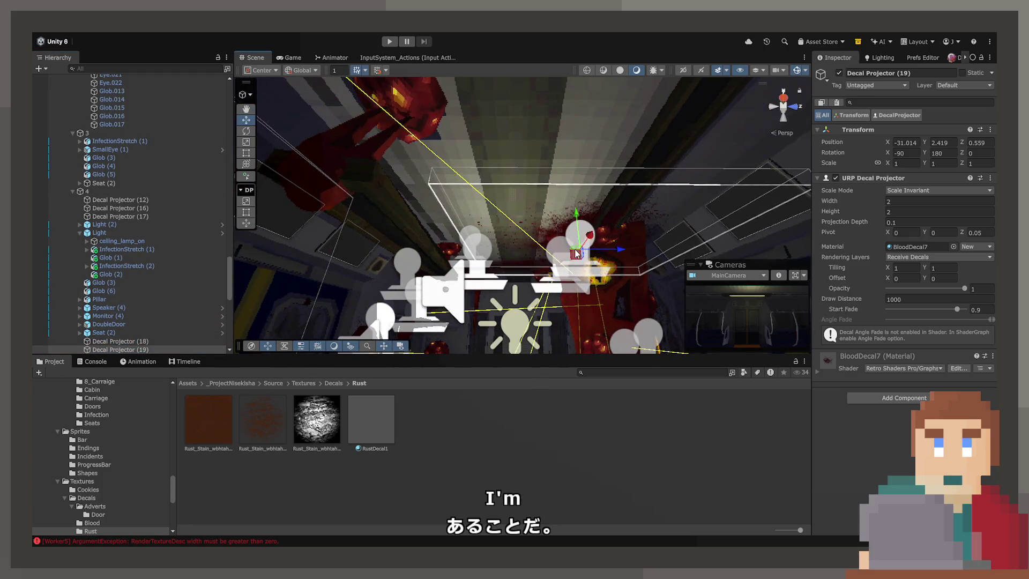
{"action": "mouse_move", "coordinate": [576, 252]}
{"action": "left_mouse_down"}
{"action": "mouse_move", "coordinate": [448, 123]}
{"action": "mouse_move", "coordinate": [472, 183]}
{"action": "left_mouse_up"}
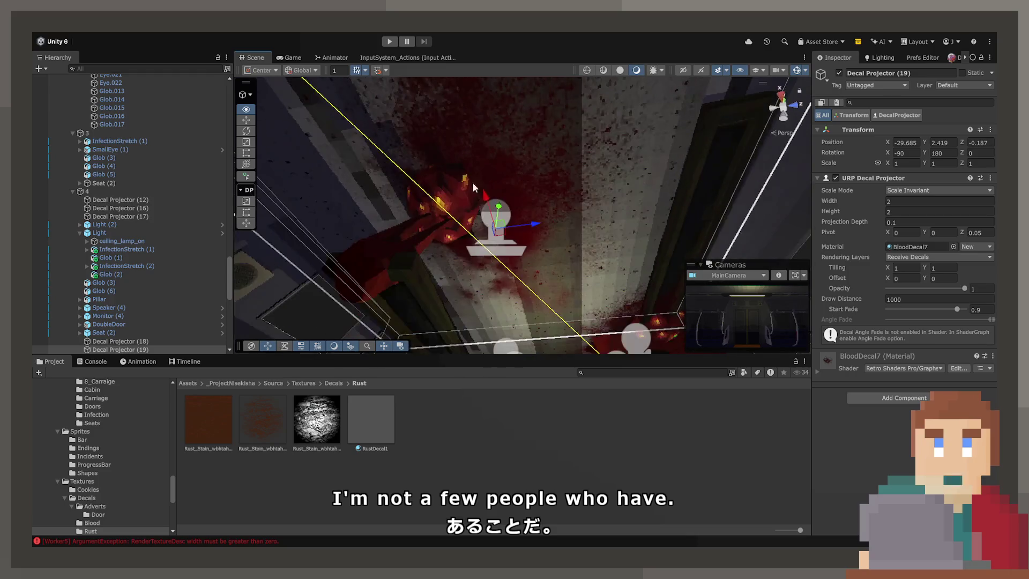
{"action": "mouse_move", "coordinate": [507, 218]}
{"action": "left_mouse_down"}
{"action": "mouse_move", "coordinate": [486, 226]}
{"action": "mouse_move", "coordinate": [471, 207]}
{"action": "left_mouse_up"}
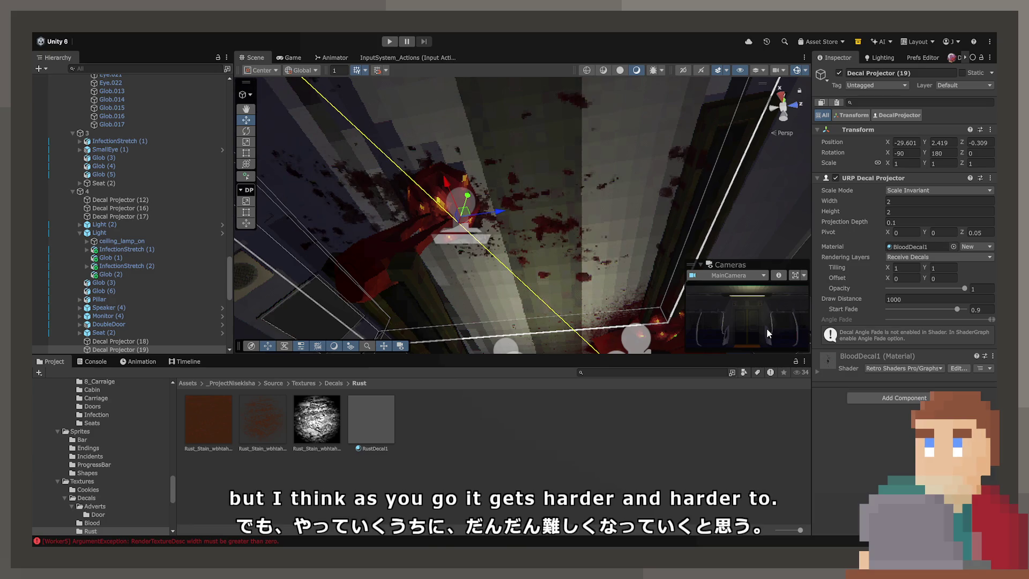
{"action": "mouse_move", "coordinate": [463, 216]}
{"action": "left_mouse_down"}
{"action": "mouse_move", "coordinate": [493, 186]}
{"action": "mouse_move", "coordinate": [477, 194]}
{"action": "left_mouse_up"}
{"action": "left_click_drag", "start_coordinate": [512, 255], "coordinate": [444, 258]}
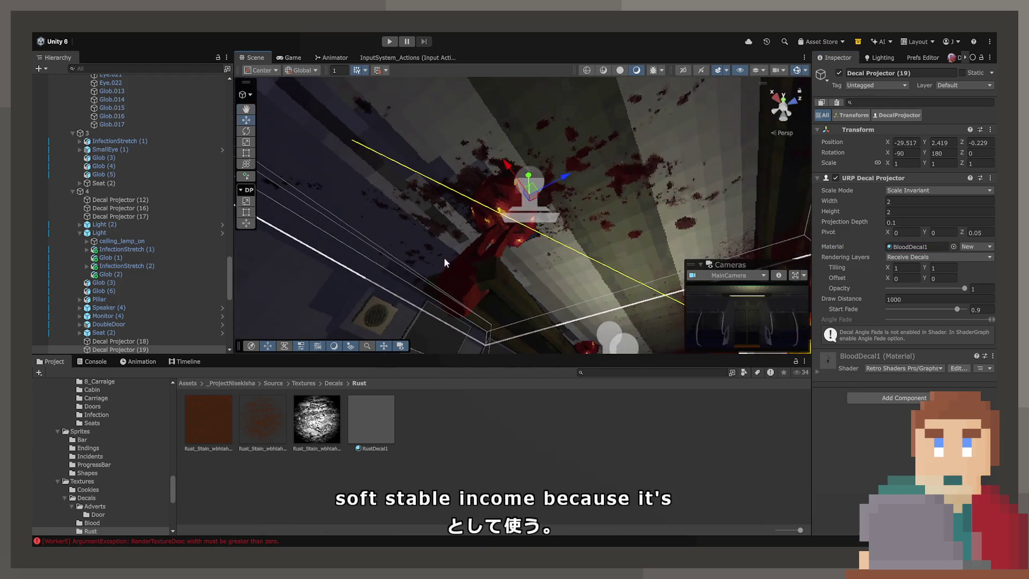
Step: Duplicate again as Decal Projector (20), rotate it 90° and move it down the ceiling
{"action": "key", "text": "ctrl+d"}
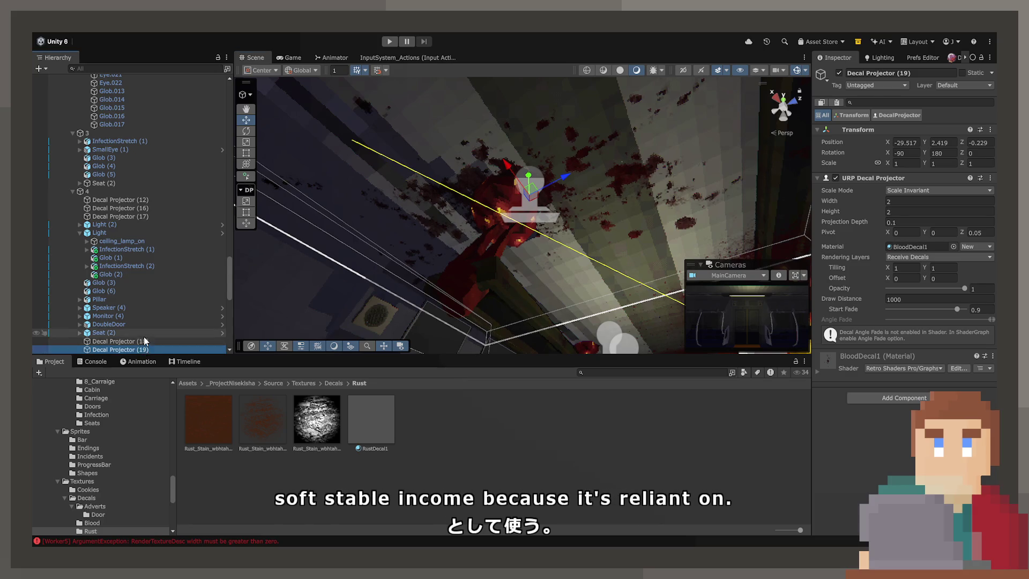
{"action": "mouse_move", "coordinate": [536, 241]}
{"action": "left_mouse_down"}
{"action": "mouse_move", "coordinate": [474, 240]}
{"action": "mouse_move", "coordinate": [449, 217]}
{"action": "mouse_move", "coordinate": [799, 283]}
{"action": "mouse_move", "coordinate": [809, 294]}
{"action": "mouse_move", "coordinate": [509, 273]}
{"action": "mouse_move", "coordinate": [413, 284]}
{"action": "mouse_move", "coordinate": [425, 284]}
{"action": "left_mouse_up"}
{"action": "key", "text": "e"}
{"action": "key", "text": "w"}
{"action": "mouse_move", "coordinate": [490, 254]}
{"action": "left_mouse_down"}
{"action": "mouse_move", "coordinate": [485, 289]}
{"action": "mouse_move", "coordinate": [500, 307]}
{"action": "left_mouse_up"}
{"action": "mouse_move", "coordinate": [679, 280]}
{"action": "left_mouse_down"}
{"action": "mouse_move", "coordinate": [310, 338]}
{"action": "mouse_move", "coordinate": [349, 268]}
{"action": "mouse_move", "coordinate": [639, 251]}
{"action": "mouse_move", "coordinate": [782, 286]}
{"action": "mouse_move", "coordinate": [257, 339]}
{"action": "mouse_move", "coordinate": [834, 307]}
{"action": "left_mouse_up"}
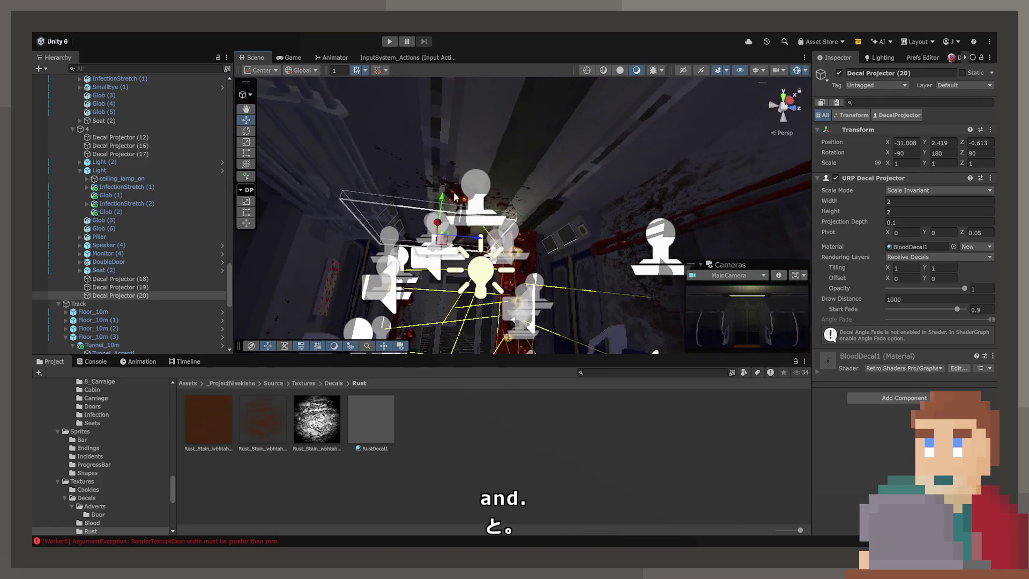
Step: Duplicate Decal Projector (19) as (21) and slide the copy along the ceiling
{"action": "left_click", "coordinate": [161, 287]}
{"action": "key", "text": "ctrl+d"}
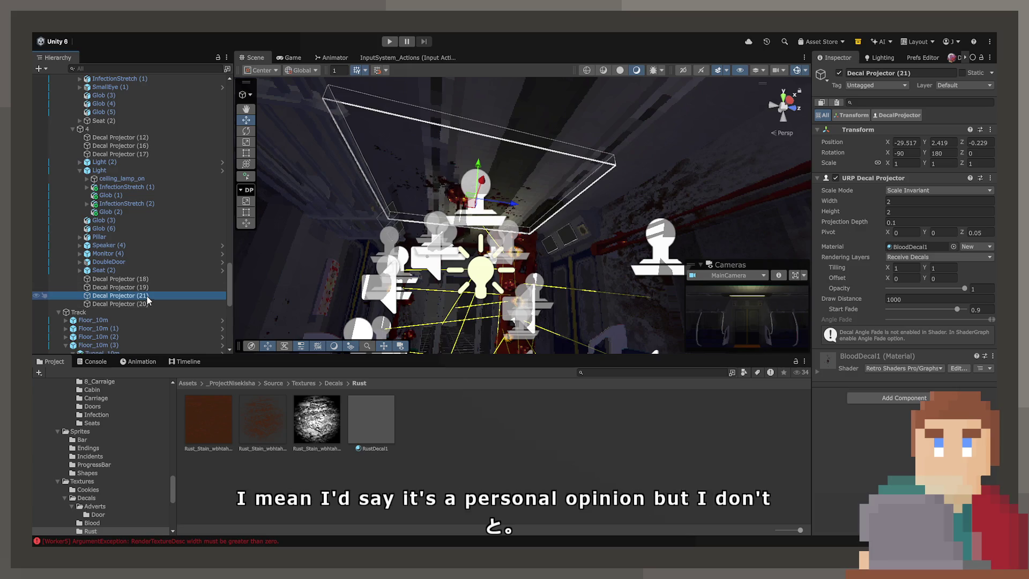
{"action": "mouse_move", "coordinate": [472, 202]}
{"action": "left_mouse_down"}
{"action": "mouse_move", "coordinate": [484, 199]}
{"action": "mouse_move", "coordinate": [469, 75]}
{"action": "left_mouse_up"}
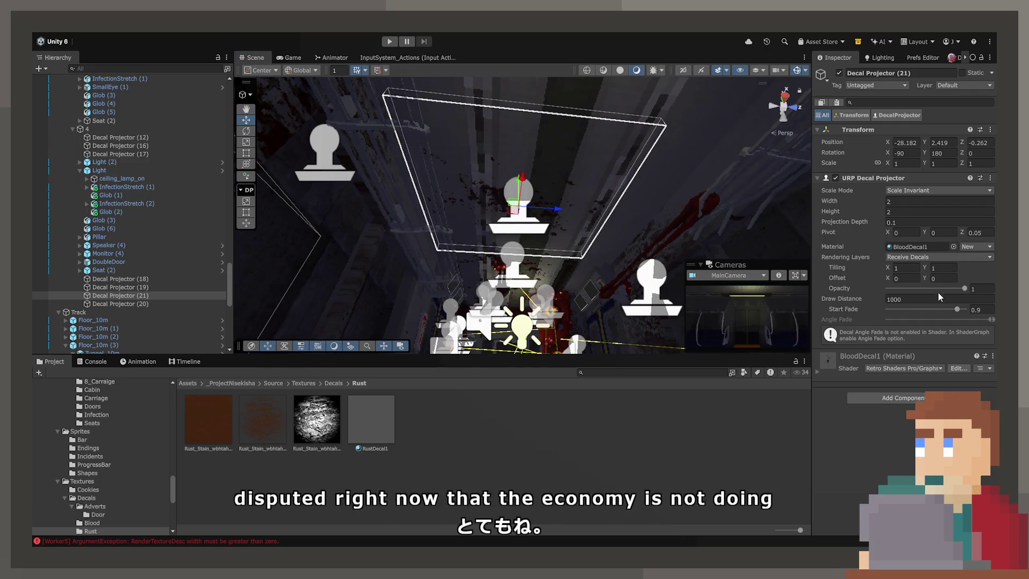
Step: Cycle the copy's material to BloodDecal3 and shift it slightly to the left
{"action": "key", "text": "Right"}
{"action": "key", "text": "Right"}
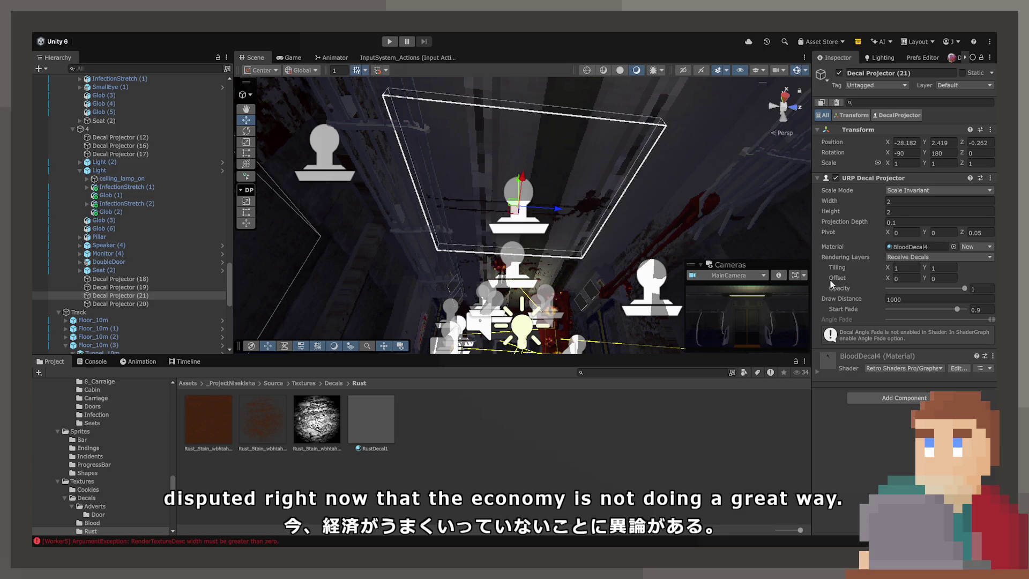
{"action": "key", "text": "Right"}
{"action": "key", "text": "Right"}
{"action": "key", "text": "Left"}
{"action": "key", "text": "Left"}
{"action": "key", "text": "Left"}
{"action": "key", "text": "Left"}
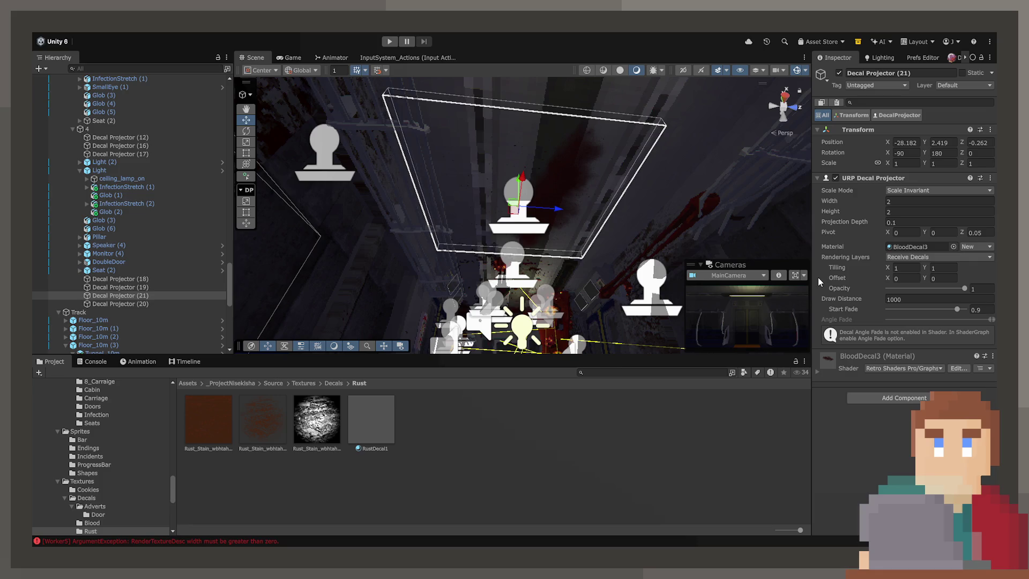
{"action": "mouse_move", "coordinate": [515, 209]}
{"action": "left_mouse_down"}
{"action": "mouse_move", "coordinate": [443, 188]}
{"action": "mouse_move", "coordinate": [452, 193]}
{"action": "mouse_move", "coordinate": [451, 162]}
{"action": "left_mouse_up"}
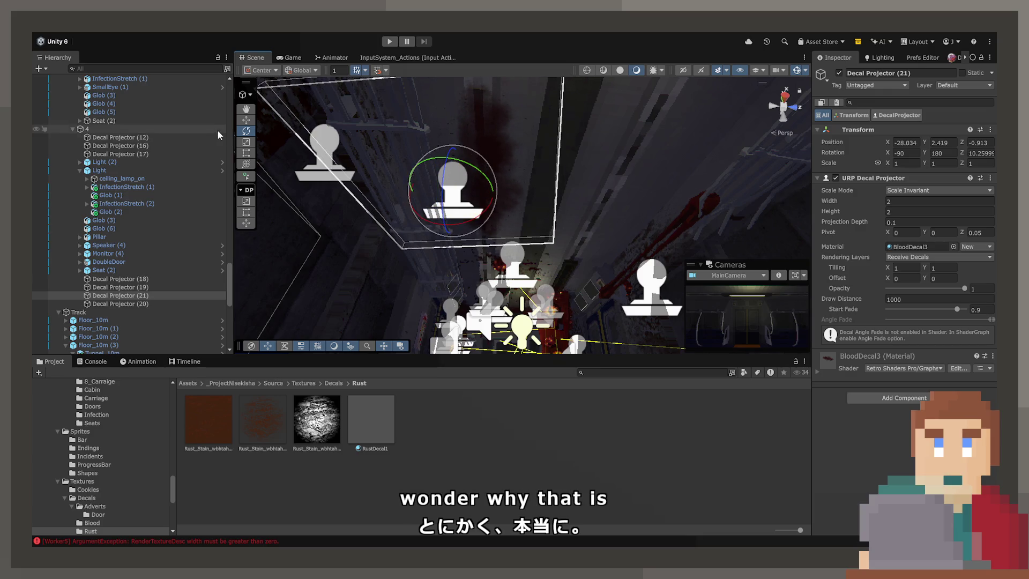
{"action": "left_click", "coordinate": [638, 201]}
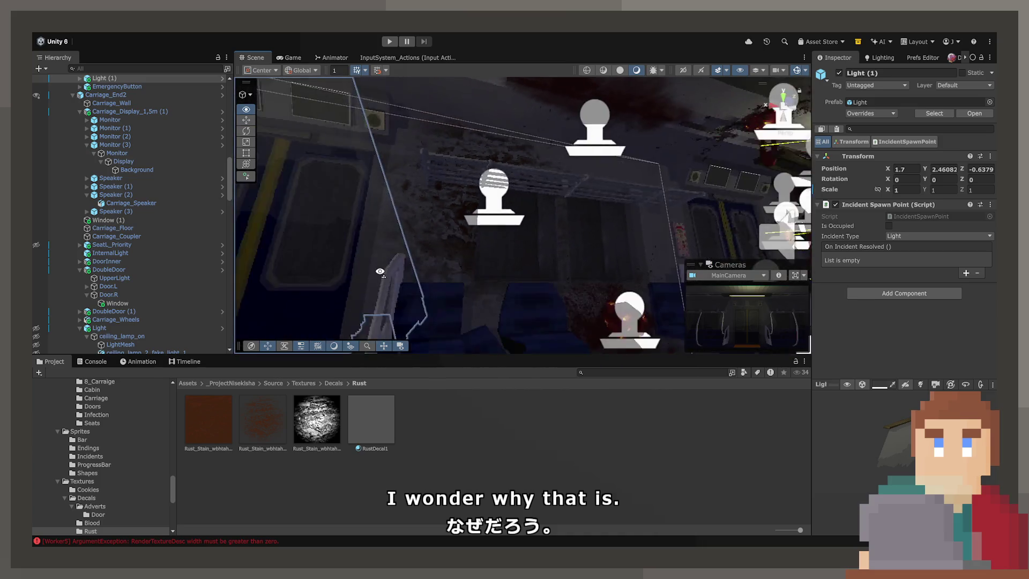
Step: Duplicate rust Decal Projector (17) as (22), offset it along X and rotate it about 180° on Z
{"action": "left_click", "coordinate": [493, 224]}
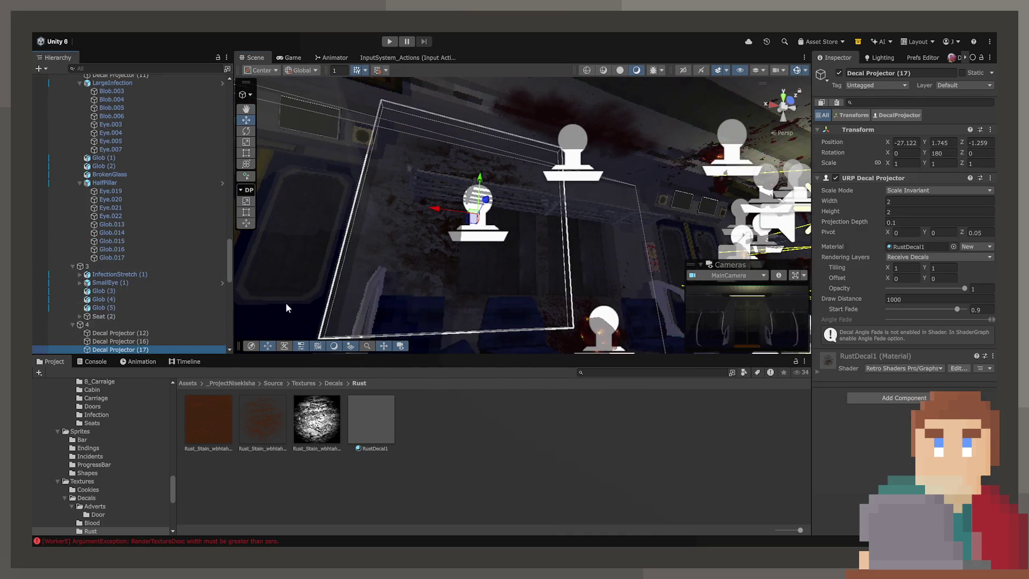
{"action": "key", "text": "ctrl+d"}
{"action": "mouse_move", "coordinate": [448, 214]}
{"action": "left_mouse_down"}
{"action": "mouse_move", "coordinate": [603, 226]}
{"action": "mouse_move", "coordinate": [533, 188]}
{"action": "mouse_move", "coordinate": [561, 181]}
{"action": "mouse_move", "coordinate": [508, 128]}
{"action": "mouse_move", "coordinate": [497, 166]}
{"action": "mouse_move", "coordinate": [548, 165]}
{"action": "mouse_move", "coordinate": [551, 184]}
{"action": "mouse_move", "coordinate": [462, 181]}
{"action": "left_mouse_up"}
{"action": "left_click", "coordinate": [536, 187]}
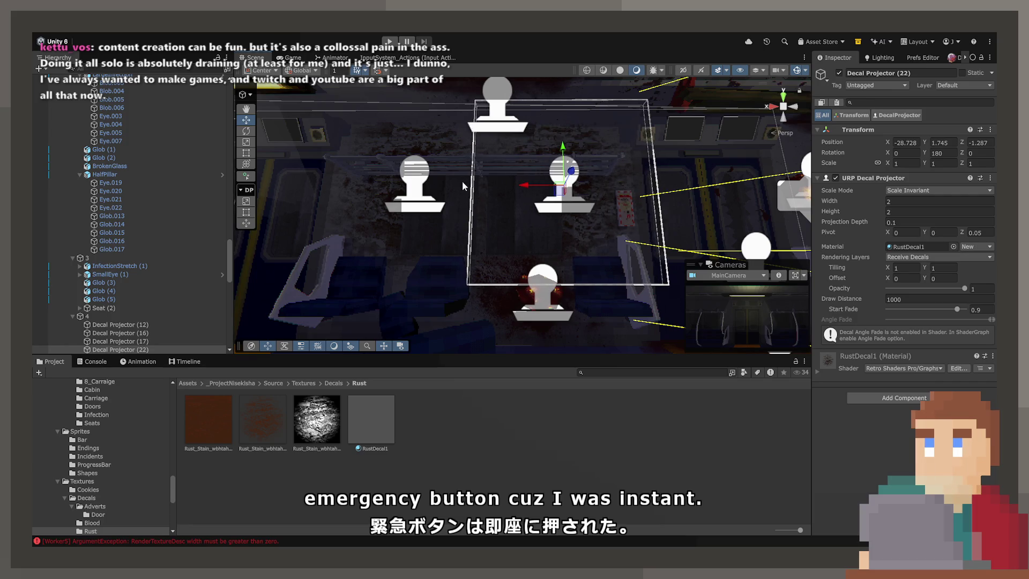
{"action": "mouse_move", "coordinate": [591, 220]}
{"action": "left_mouse_down"}
{"action": "mouse_move", "coordinate": [484, 223]}
{"action": "mouse_move", "coordinate": [342, 141]}
{"action": "mouse_move", "coordinate": [123, 185]}
{"action": "mouse_move", "coordinate": [307, 237]}
{"action": "left_mouse_up"}
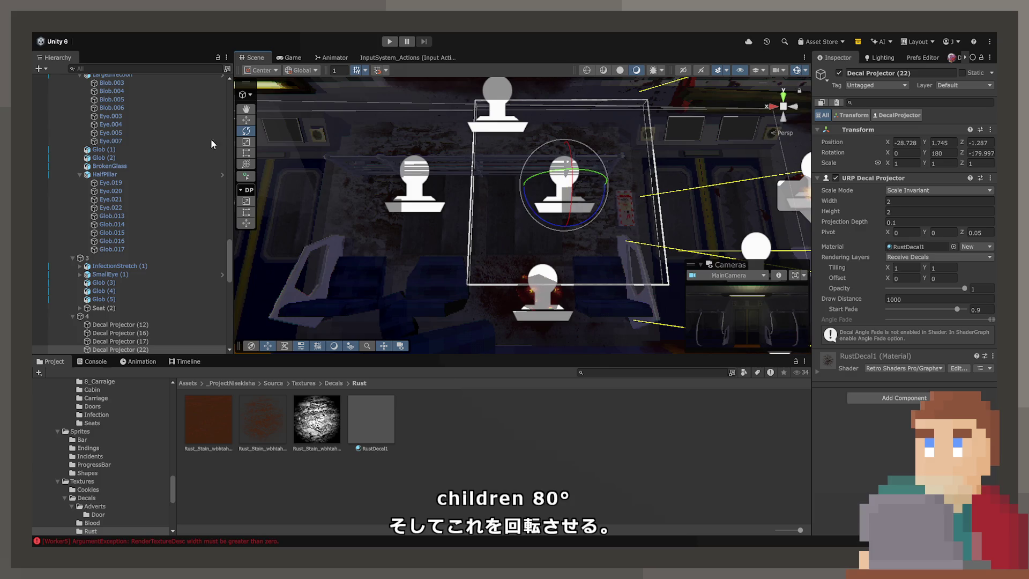
{"action": "mouse_move", "coordinate": [539, 182]}
{"action": "left_mouse_down"}
{"action": "mouse_move", "coordinate": [519, 183]}
{"action": "mouse_move", "coordinate": [528, 185]}
{"action": "left_mouse_up"}
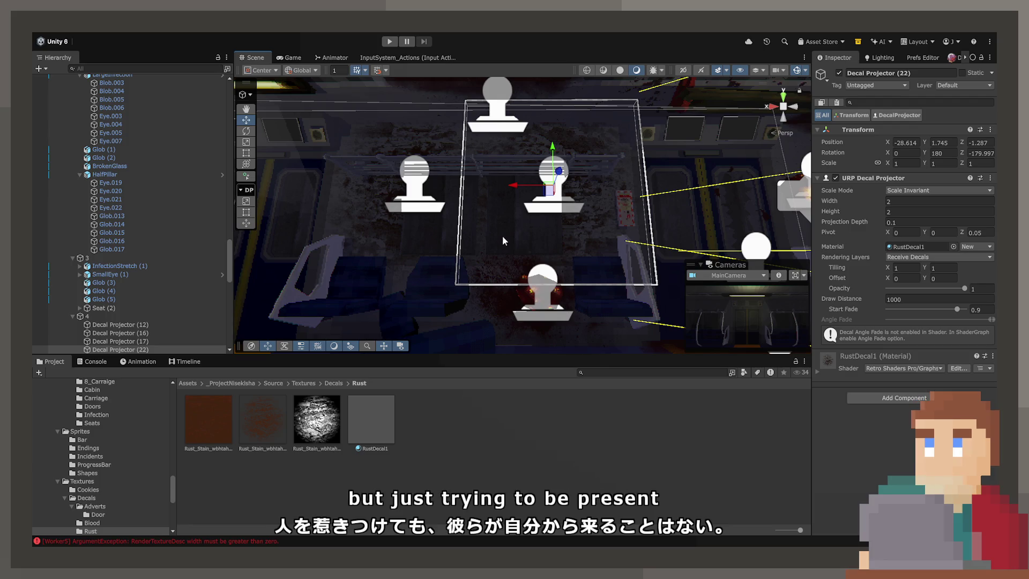
{"action": "left_click", "coordinate": [512, 255]}
{"action": "mouse_move", "coordinate": [513, 256]}
{"action": "left_mouse_down"}
{"action": "mouse_move", "coordinate": [566, 234]}
{"action": "mouse_move", "coordinate": [532, 202]}
{"action": "mouse_move", "coordinate": [537, 263]}
{"action": "mouse_move", "coordinate": [430, 224]}
{"action": "left_mouse_up"}
{"action": "left_click", "coordinate": [532, 203]}
{"action": "mouse_move", "coordinate": [520, 269]}
{"action": "left_mouse_down"}
{"action": "mouse_move", "coordinate": [352, 271]}
{"action": "mouse_move", "coordinate": [536, 265]}
{"action": "left_mouse_up"}
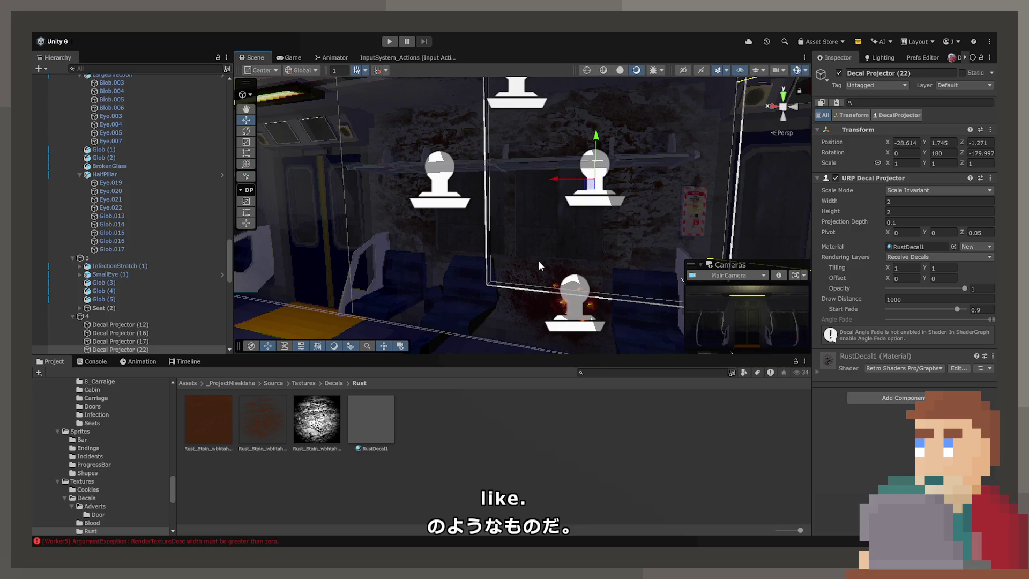
{"action": "mouse_move", "coordinate": [538, 260]}
{"action": "left_mouse_down"}
{"action": "mouse_move", "coordinate": [702, 300]}
{"action": "mouse_move", "coordinate": [523, 217]}
{"action": "mouse_move", "coordinate": [577, 303]}
{"action": "mouse_move", "coordinate": [608, 272]}
{"action": "left_mouse_up"}
{"action": "left_click", "coordinate": [522, 217]}
{"action": "left_click", "coordinate": [624, 256]}
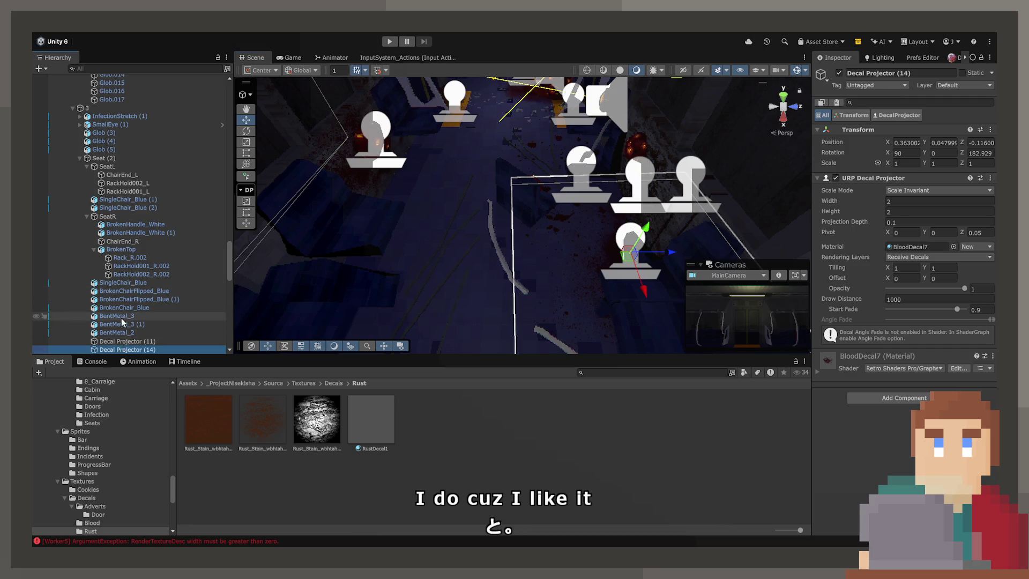
Step: Make Decal Projector (16) the last child of group 4 and move it to a new spot
{"action": "scroll", "coordinate": [120, 325], "scroll_direction": "down", "scroll_amount": 5}
{"action": "left_click", "coordinate": [127, 233]}
{"action": "left_click_drag", "start_coordinate": [147, 271], "coordinate": [139, 301]}
{"action": "mouse_move", "coordinate": [612, 273]}
{"action": "left_mouse_down"}
{"action": "mouse_move", "coordinate": [391, 193]}
{"action": "mouse_move", "coordinate": [467, 166]}
{"action": "mouse_move", "coordinate": [440, 217]}
{"action": "left_mouse_up"}
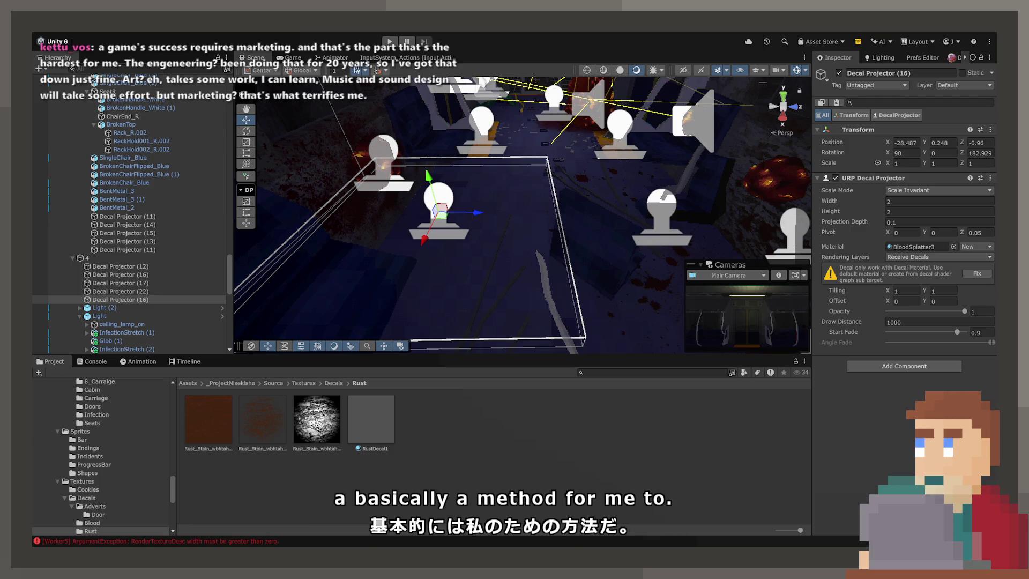
Step: Return the Project panel to the top-level Assets folders
{"action": "scroll", "coordinate": [101, 456], "scroll_direction": "up", "scroll_amount": 5}
{"action": "scroll", "coordinate": [102, 455], "scroll_direction": "up", "scroll_amount": 5}
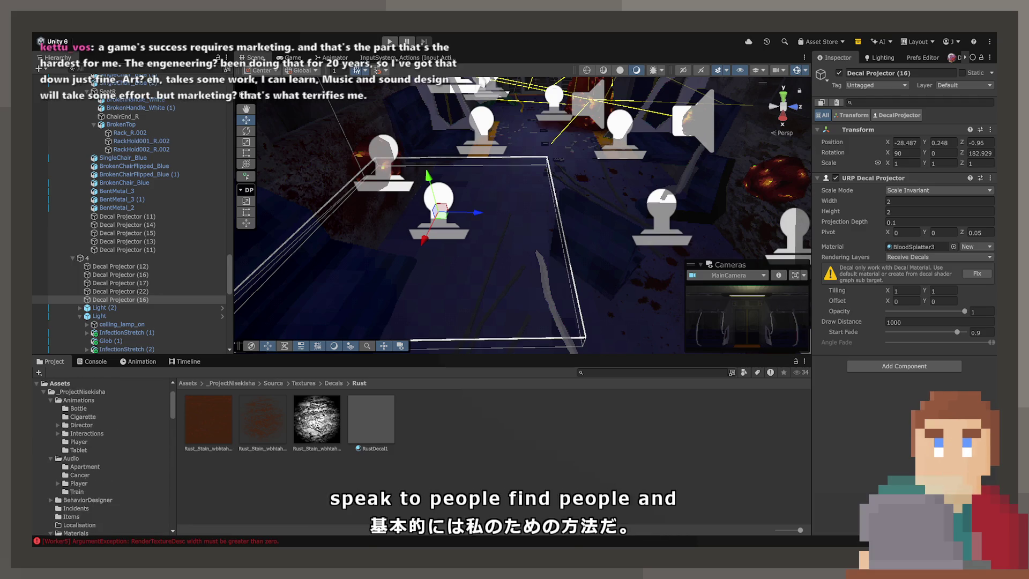
{"action": "left_click", "coordinate": [75, 423]}
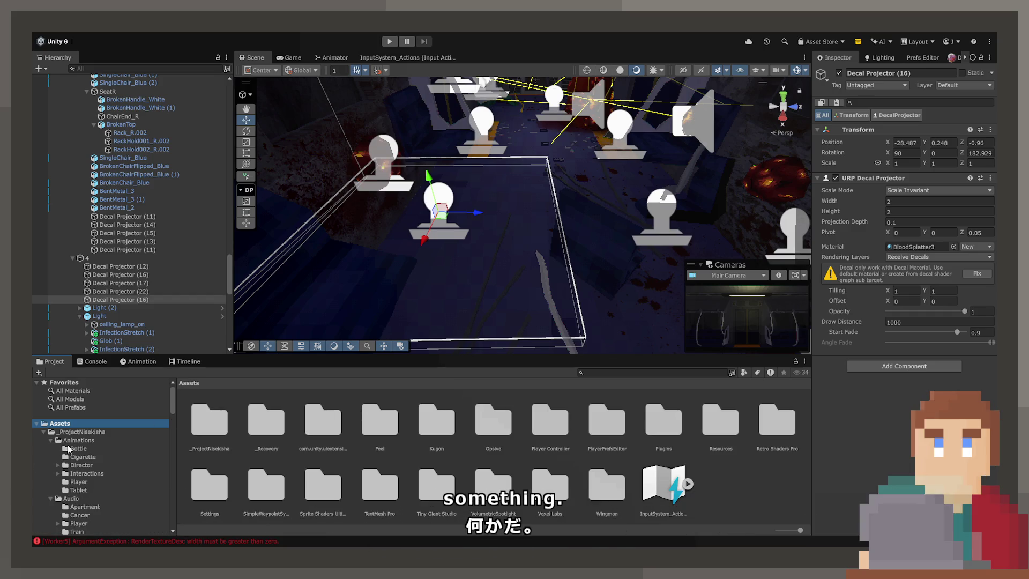
Step: Open Opsive > BehaviorDesigner > Add-Ons > SensesPack > Demo > Materials
{"action": "double_click", "coordinate": [477, 426]}
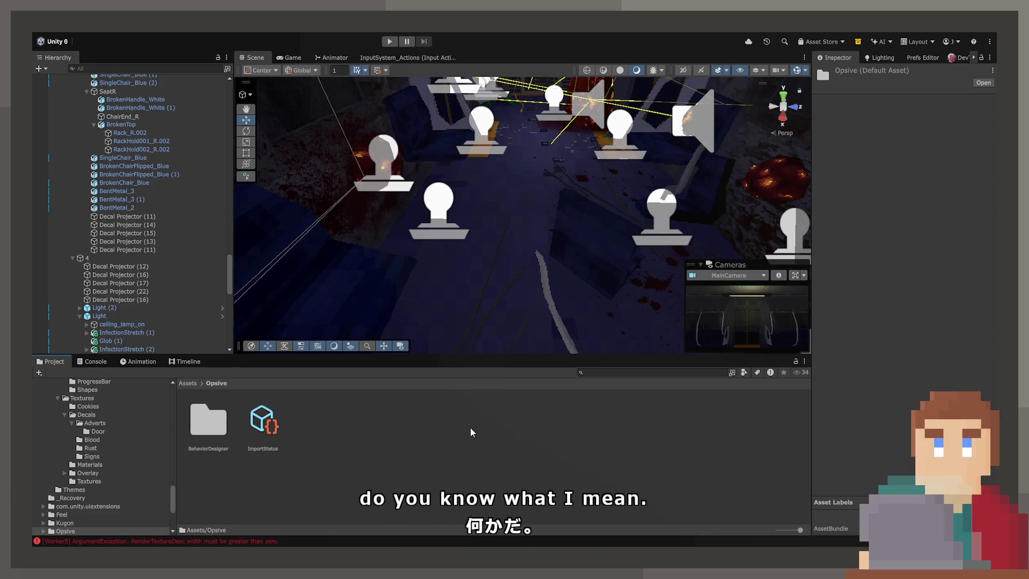
{"action": "double_click", "coordinate": [207, 429]}
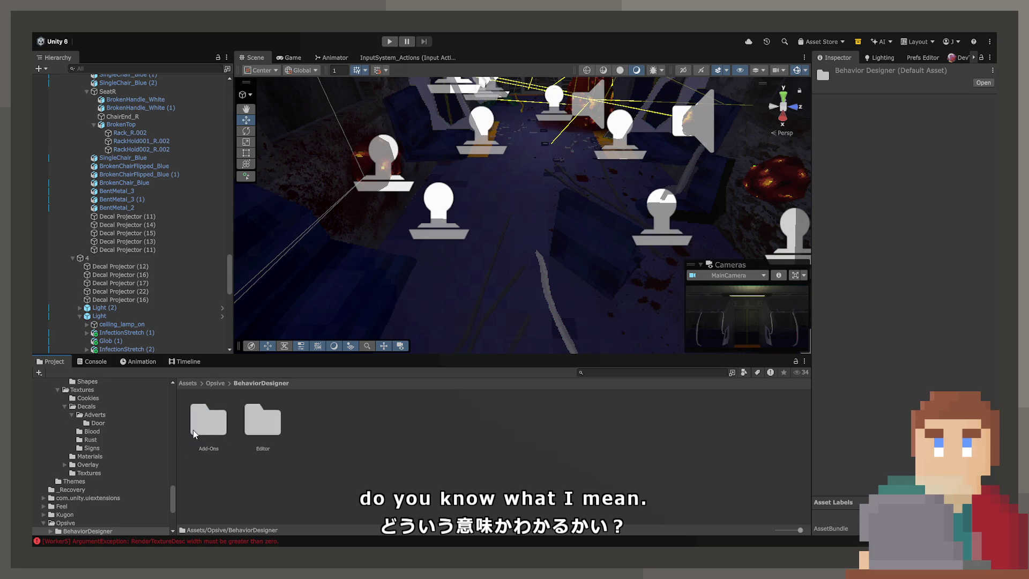
{"action": "double_click", "coordinate": [207, 429]}
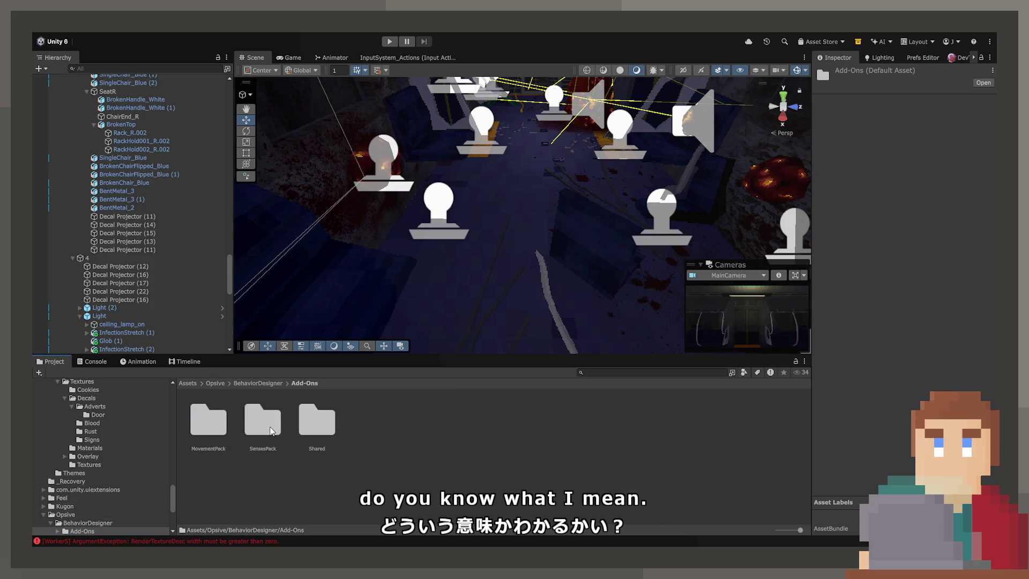
{"action": "double_click", "coordinate": [263, 423]}
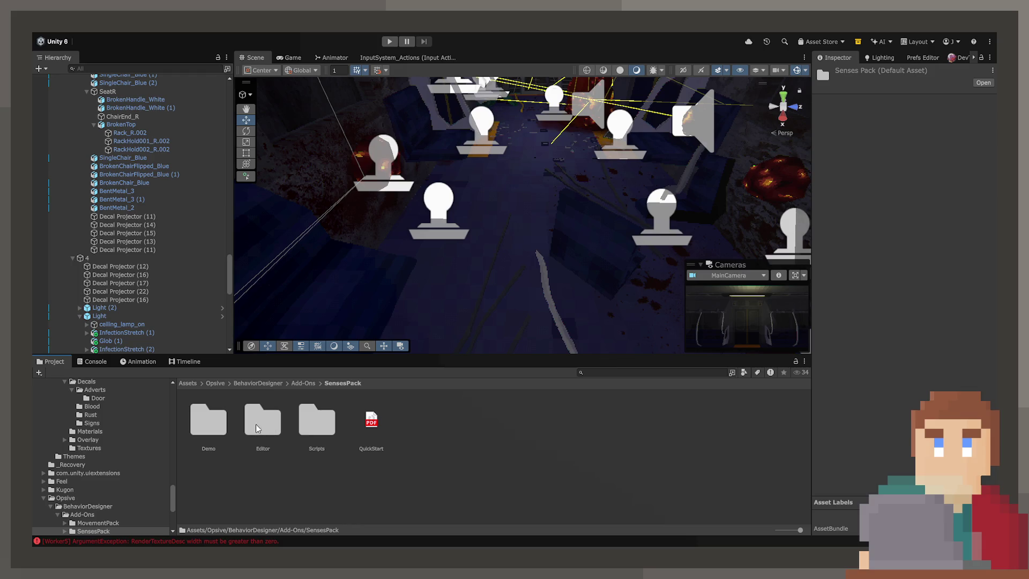
{"action": "double_click", "coordinate": [225, 428]}
{"action": "double_click", "coordinate": [263, 424]}
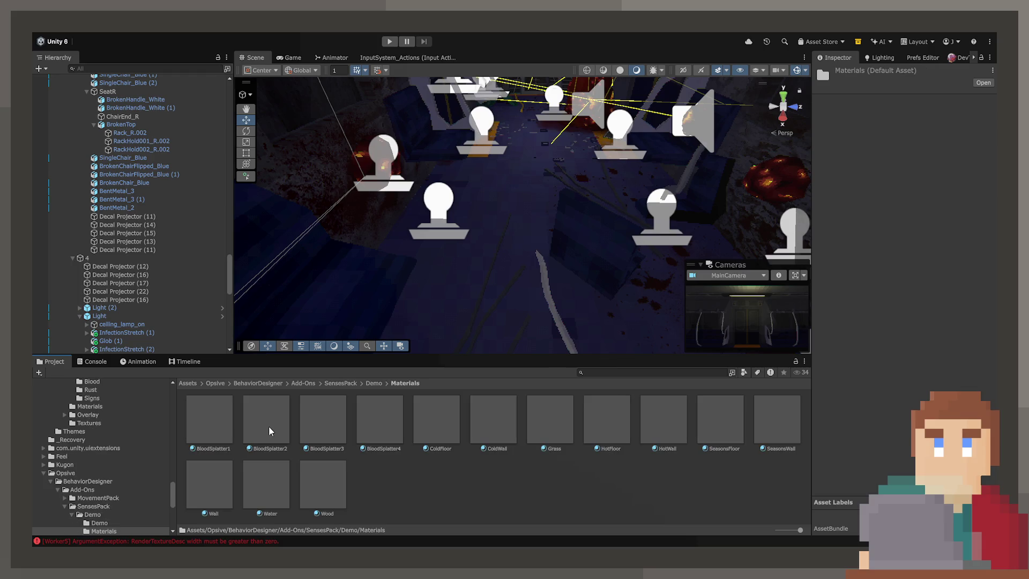
Step: Step through the demo materials from BloodSplatter2 to Wood, then go back up to Demo
{"action": "left_click", "coordinate": [271, 429]}
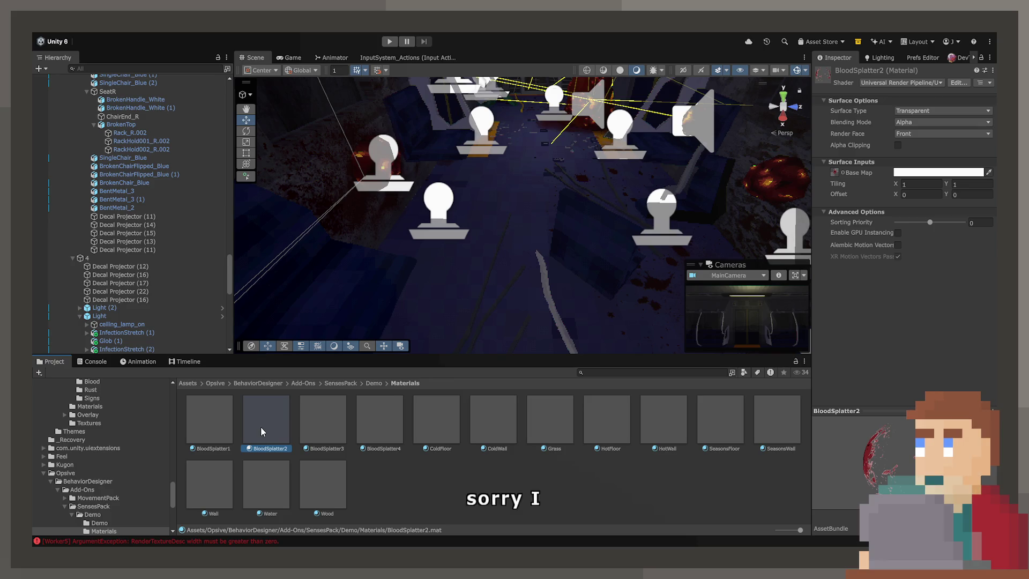
{"action": "left_click", "coordinate": [492, 426]}
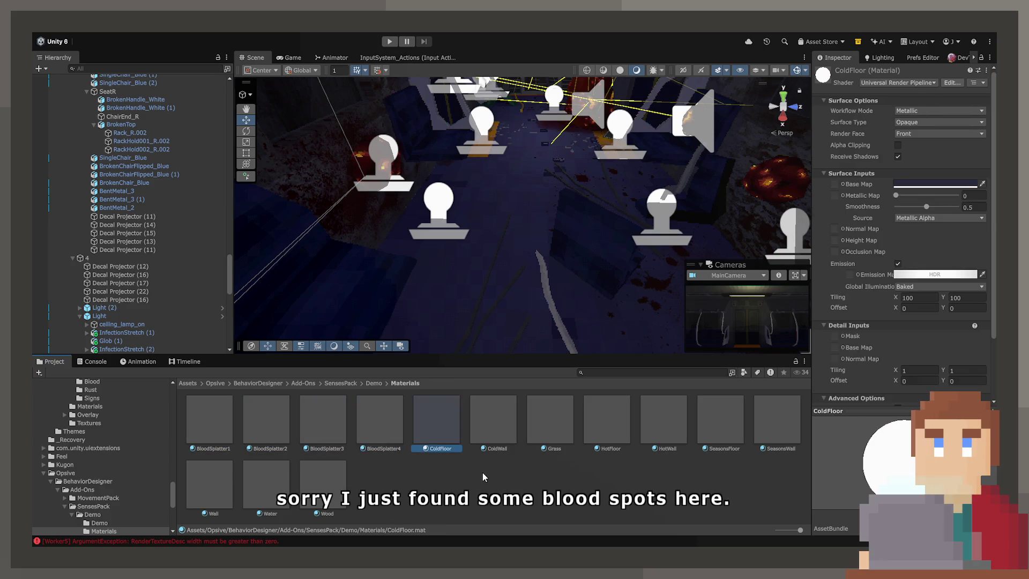
{"action": "key", "text": "Right"}
{"action": "key", "text": "Right"}
{"action": "key", "text": "Right"}
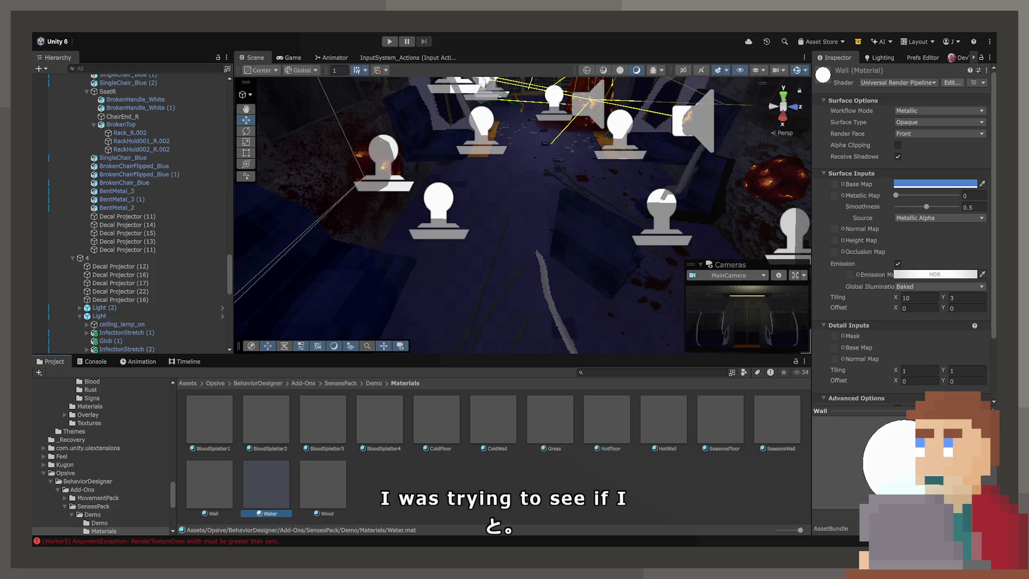
{"action": "key", "text": "Right"}
{"action": "key", "text": "BackSpace"}
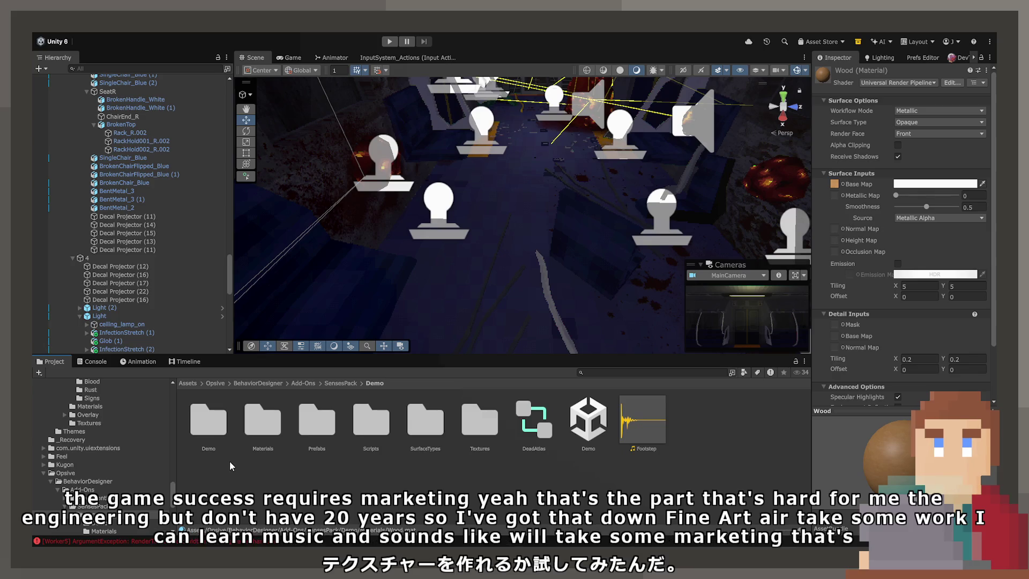
Step: Open the demo Textures folder and select the four BloodSplatter textures
{"action": "left_click", "coordinate": [473, 435]}
{"action": "double_click", "coordinate": [472, 431]}
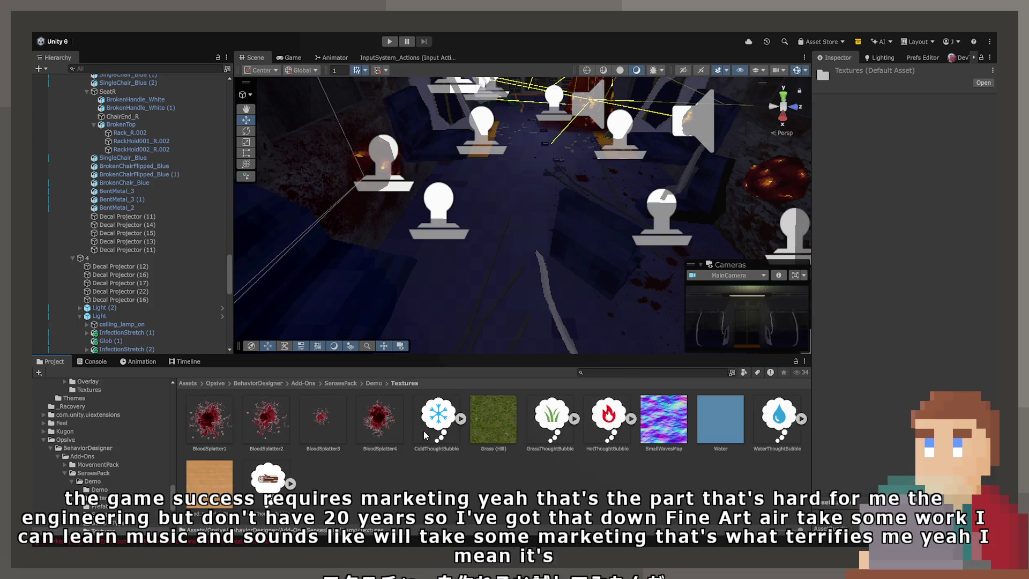
{"action": "left_click", "coordinate": [388, 424]}
{"action": "left_click", "coordinate": [339, 420]}
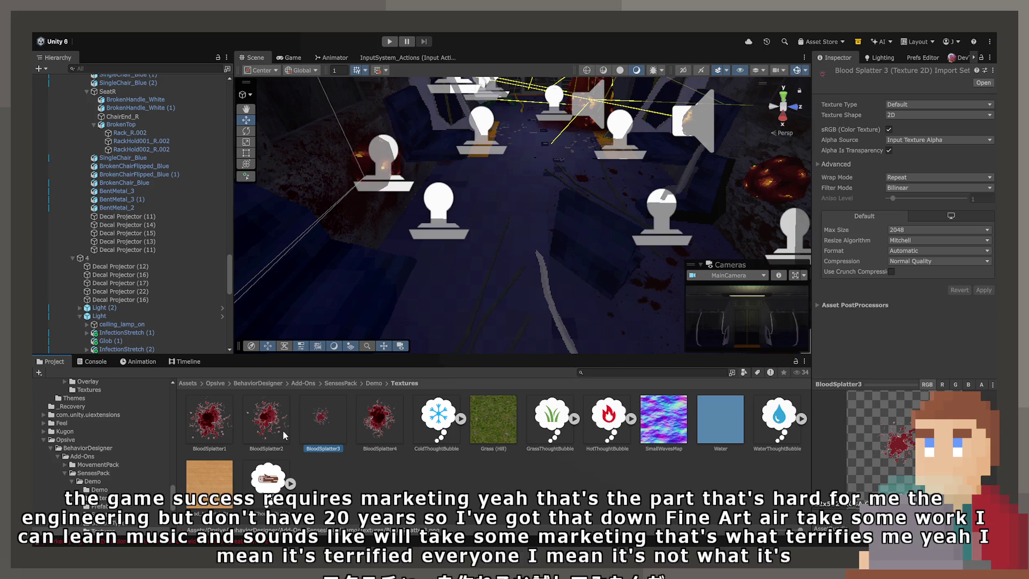
{"action": "left_click", "coordinate": [226, 416]}
{"action": "left_click", "coordinate": [278, 420], "text": "ctrl"}
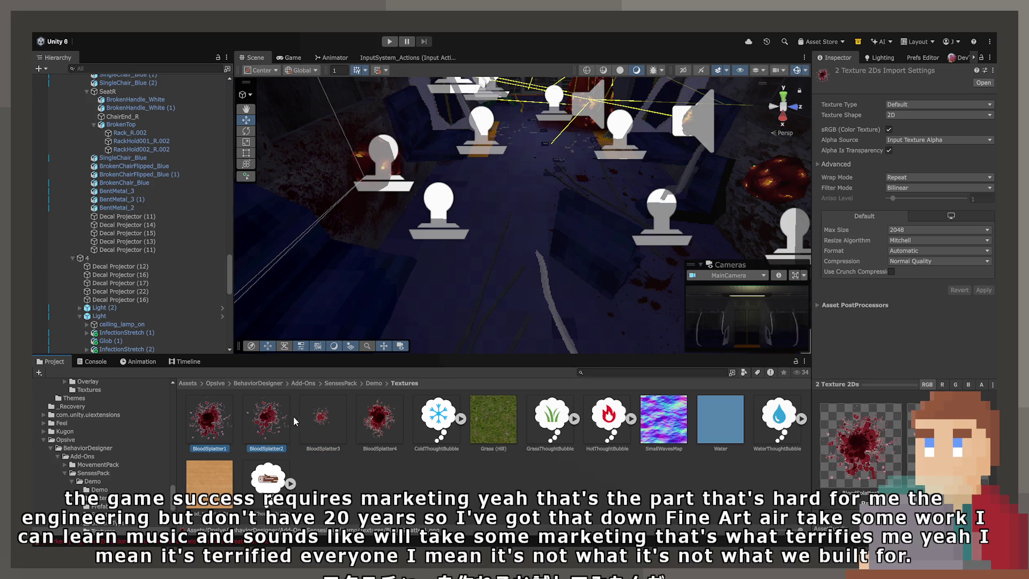
{"action": "left_click", "coordinate": [321, 418], "text": "ctrl"}
{"action": "left_click", "coordinate": [401, 417], "text": "ctrl"}
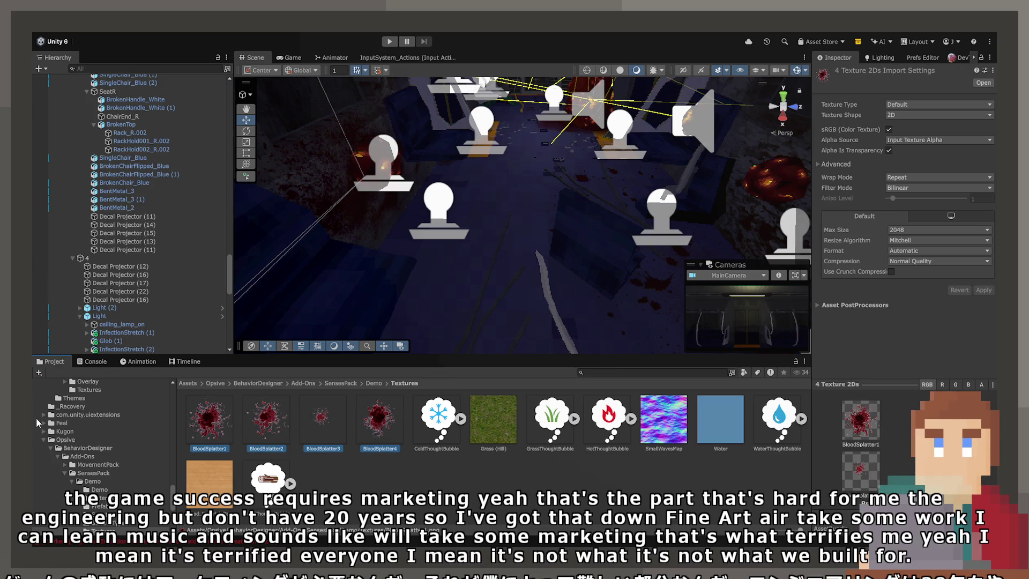
Step: Browse to the project's Source Textures > Decals > Blood folder and select BloodDecal7
{"action": "scroll", "coordinate": [101, 460], "scroll_direction": "down", "scroll_amount": 5}
{"action": "scroll", "coordinate": [100, 459], "scroll_direction": "down", "scroll_amount": 5}
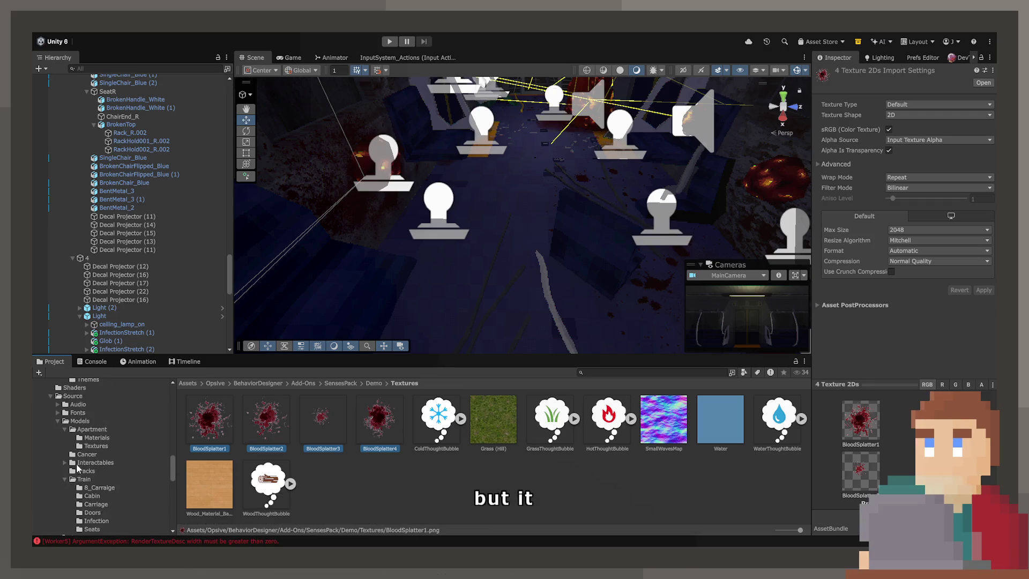
{"action": "scroll", "coordinate": [101, 453], "scroll_direction": "down", "scroll_amount": 10}
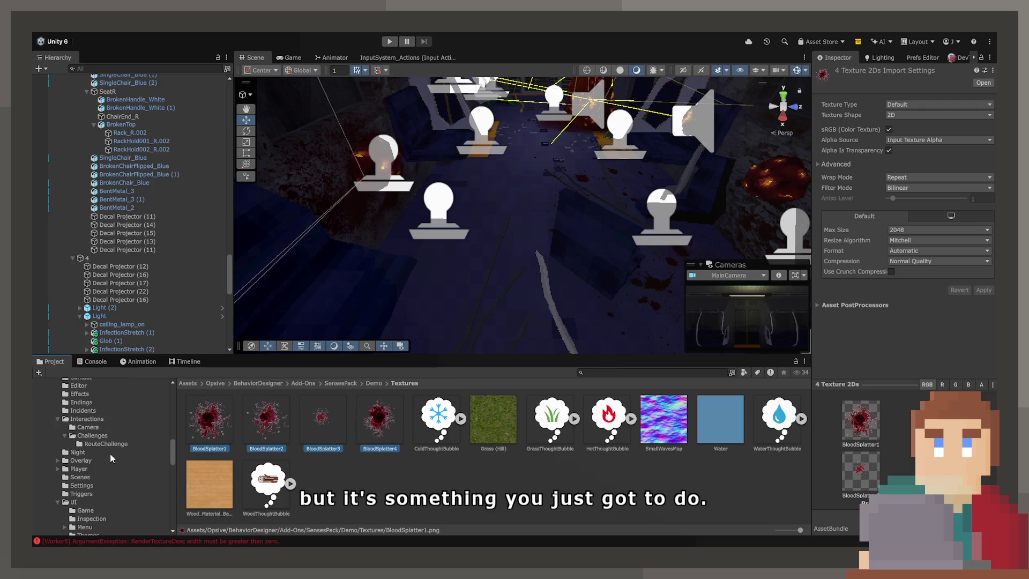
{"action": "scroll", "coordinate": [80, 466], "scroll_direction": "down", "scroll_amount": 5}
{"action": "left_click", "coordinate": [56, 478]}
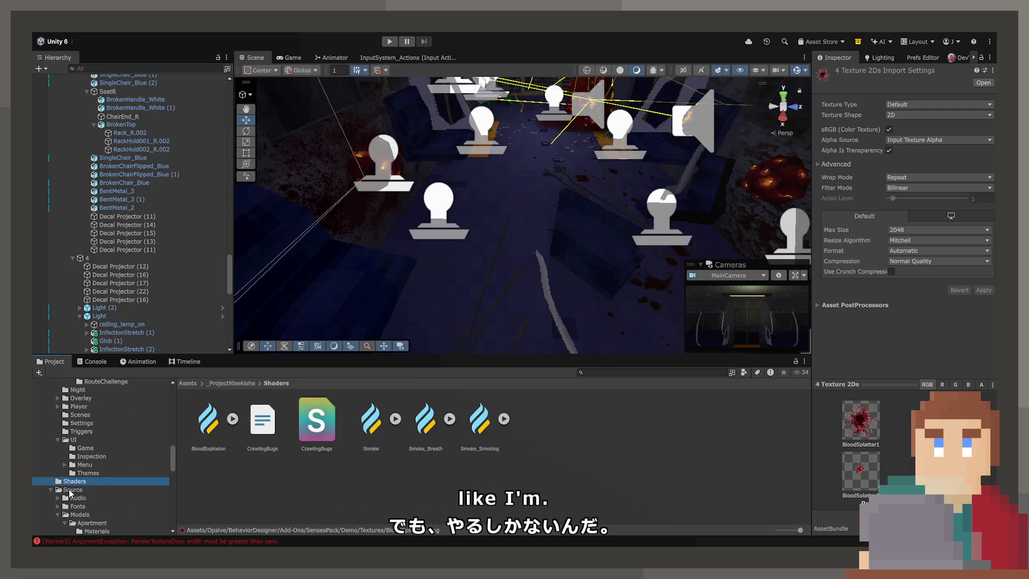
{"action": "left_click", "coordinate": [64, 489]}
{"action": "double_click", "coordinate": [421, 419]}
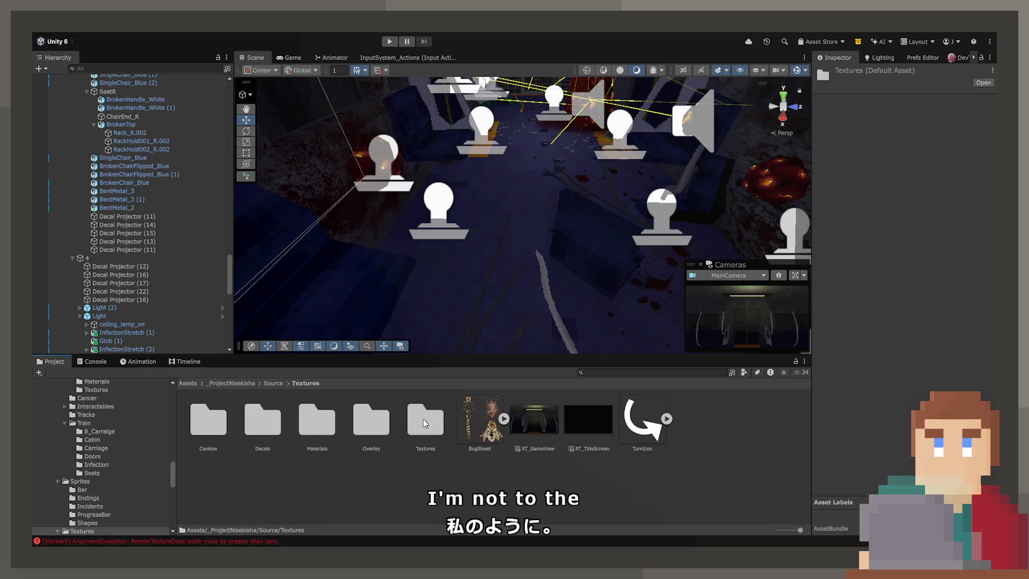
{"action": "double_click", "coordinate": [268, 419]}
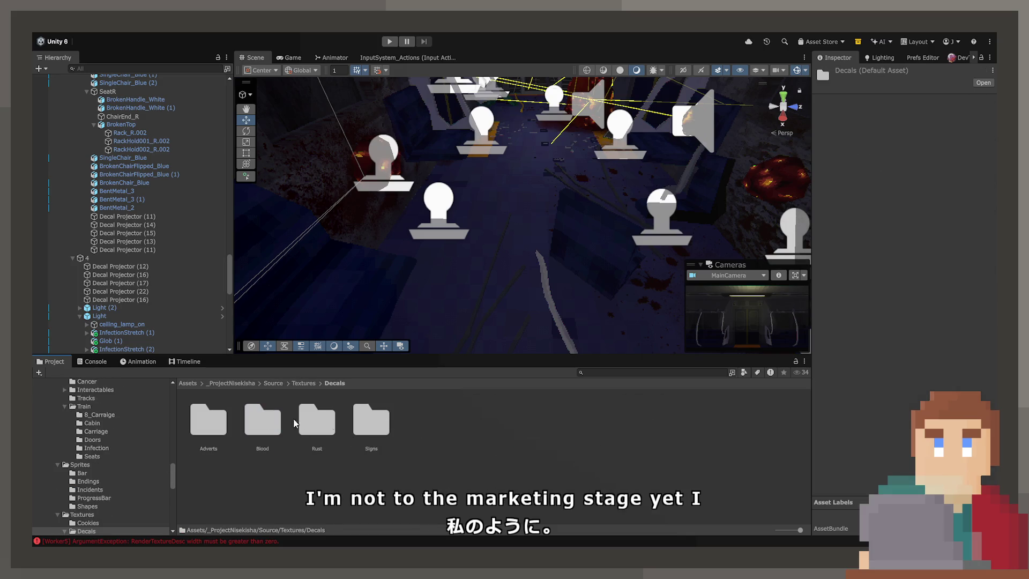
{"action": "left_click", "coordinate": [266, 423]}
{"action": "double_click", "coordinate": [266, 421]}
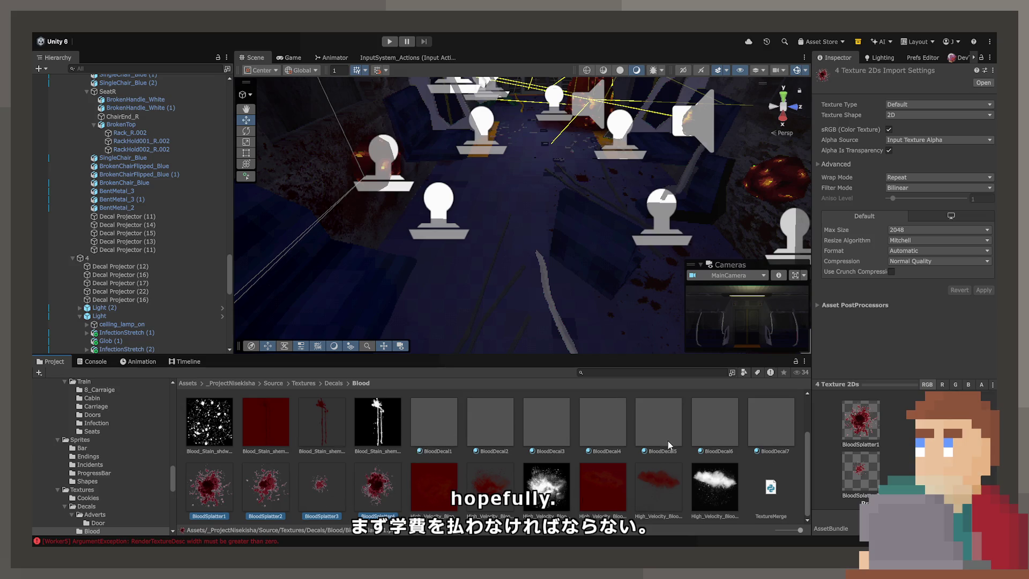
{"action": "left_click", "coordinate": [772, 436]}
Step: Create BloodDecal8 and BloodDecal9 from BloodDecal7 with BloodSplatter1 and BloodSplatter2 base maps
{"action": "key", "text": "ctrl+d"}
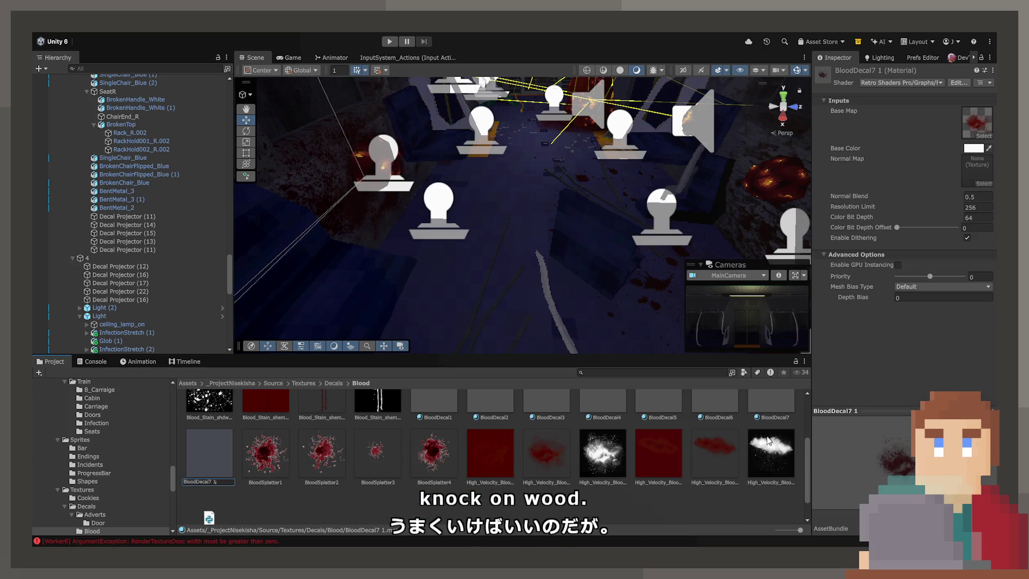
{"action": "type", "text": "BloodDecal8"}
{"action": "key", "text": "Return"}
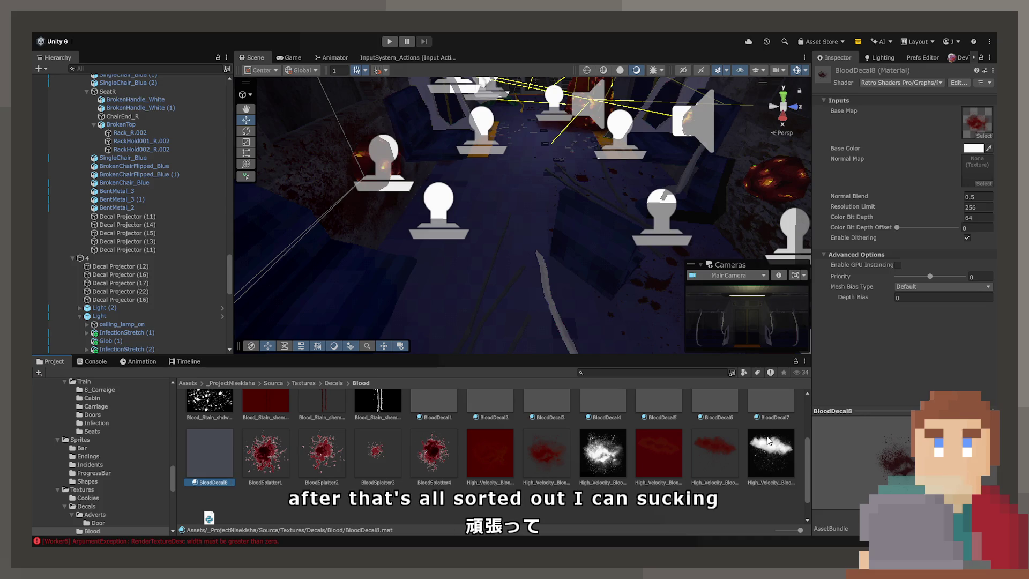
{"action": "left_click_drag", "start_coordinate": [742, 281], "coordinate": [976, 122]}
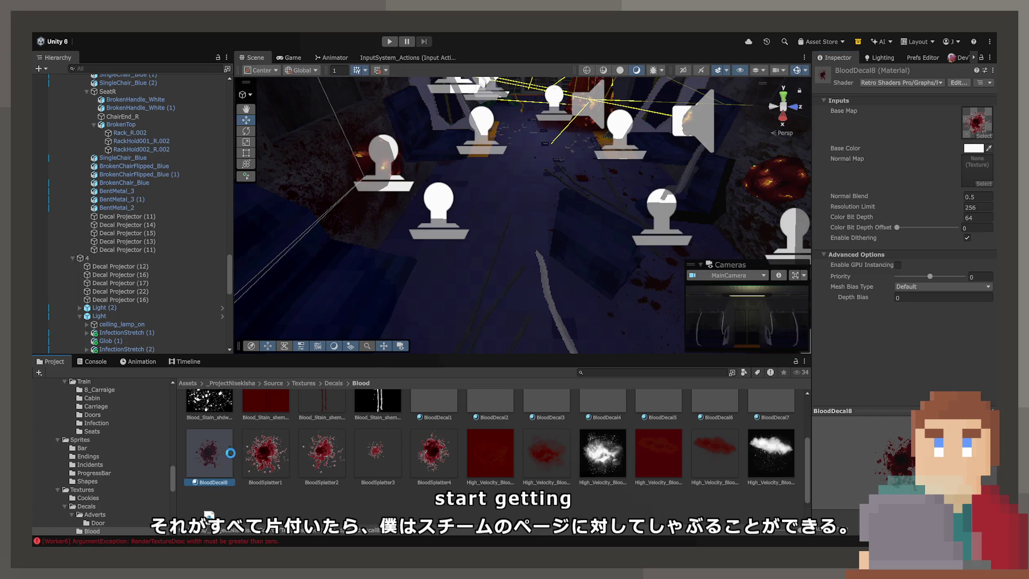
{"action": "key", "text": "ctrl+d"}
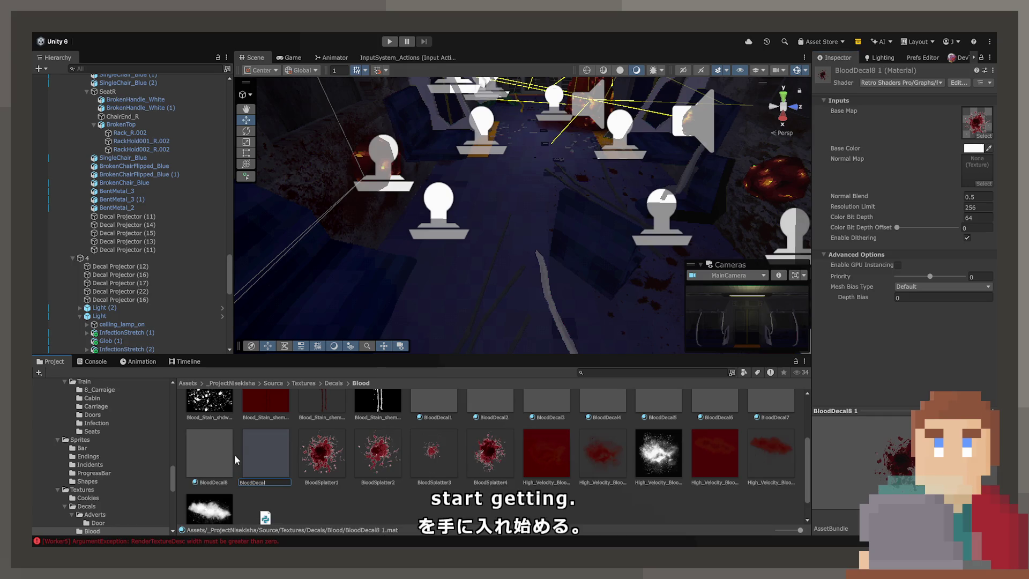
{"action": "type", "text": "9"}
{"action": "key", "text": "Return"}
{"action": "mouse_move", "coordinate": [377, 453]}
{"action": "left_mouse_down"}
{"action": "mouse_move", "coordinate": [419, 413]}
{"action": "mouse_move", "coordinate": [263, 461]}
{"action": "left_mouse_up"}
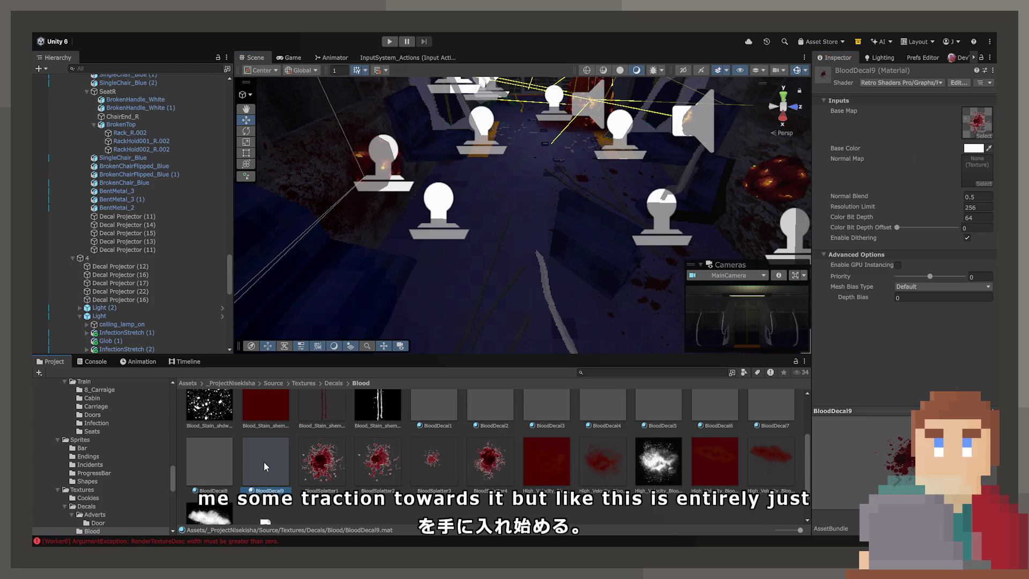
Step: Create BloodDecal10 with BloodSplatter3 and BloodDecal11 with the large splatter, then select Decal Projector (16)
{"action": "key", "text": "ctrl+d"}
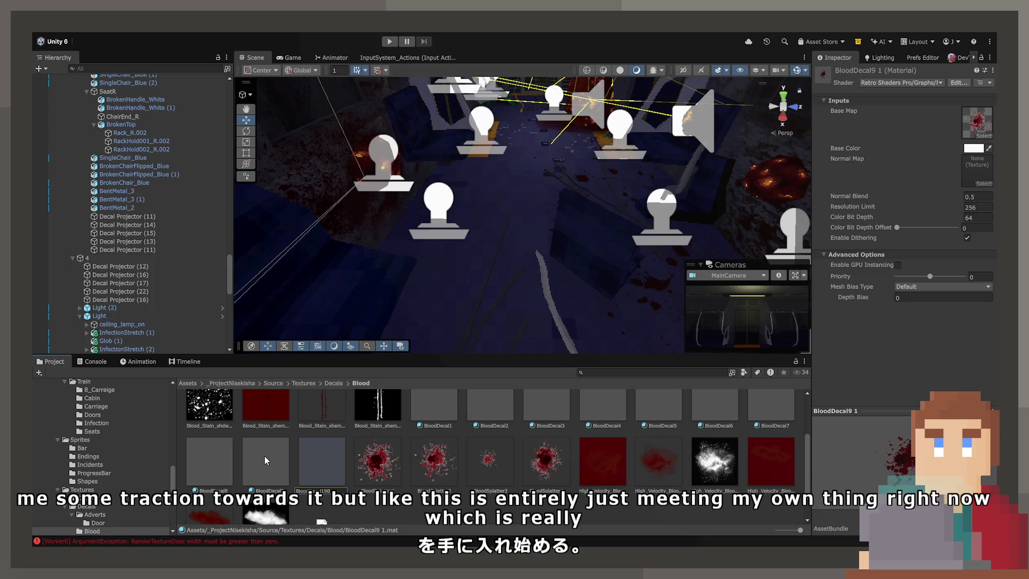
{"action": "key", "text": "Return"}
{"action": "left_click_drag", "start_coordinate": [479, 460], "coordinate": [928, 245]}
{"action": "left_click_drag", "start_coordinate": [980, 127], "coordinate": [980, 126]}
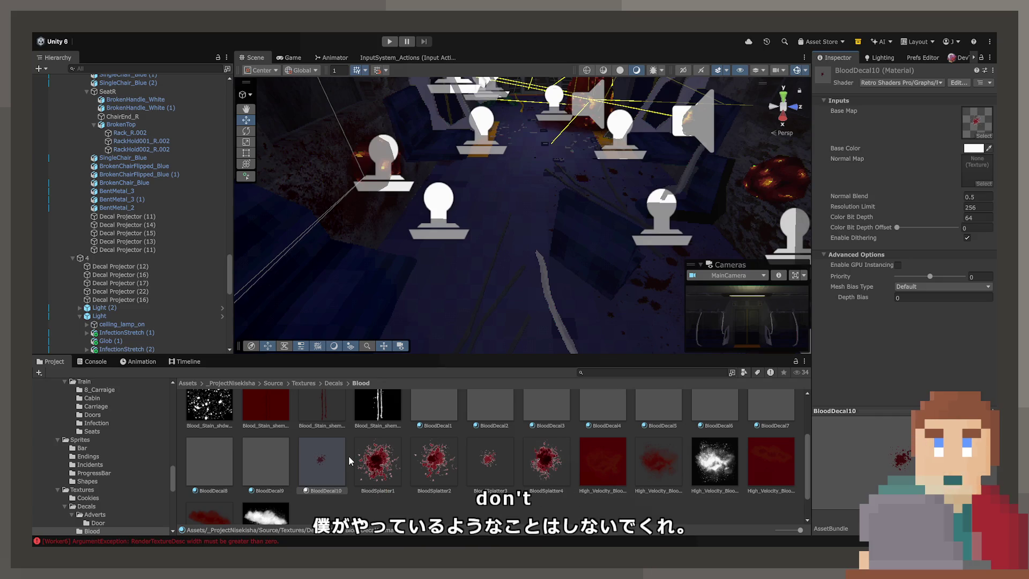
{"action": "left_click", "coordinate": [303, 454]}
{"action": "key", "text": "ctrl+d"}
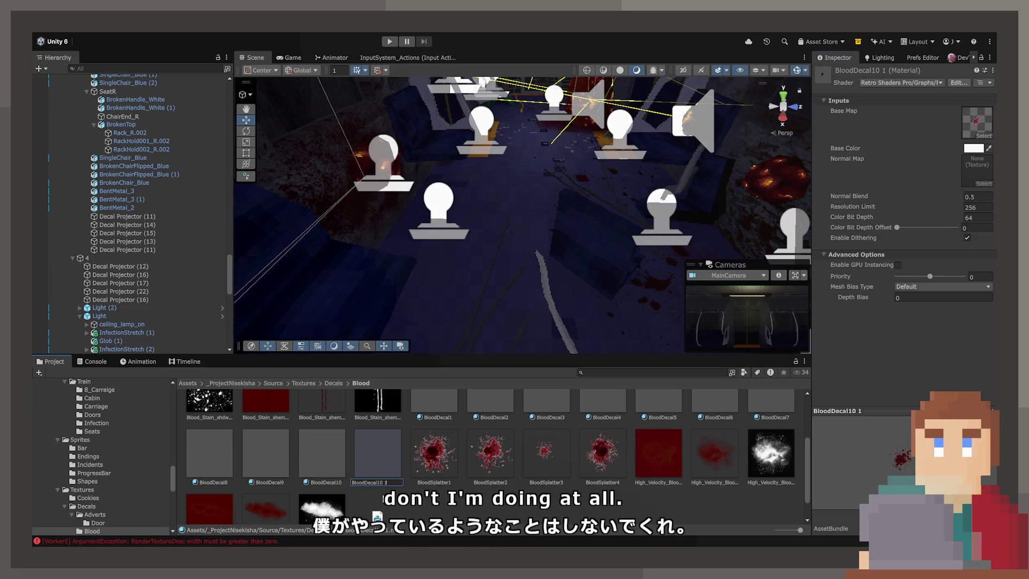
{"action": "key", "text": "BackSpace"}
{"action": "key", "text": "BackSpace"}
{"action": "key", "text": "BackSpace"}
{"action": "type", "text": "1"}
{"action": "key", "text": "Return"}
{"action": "left_click_drag", "start_coordinate": [602, 453], "coordinate": [976, 122]}
{"action": "left_click_drag", "start_coordinate": [534, 222], "coordinate": [484, 207]}
{"action": "left_click", "coordinate": [487, 199]}
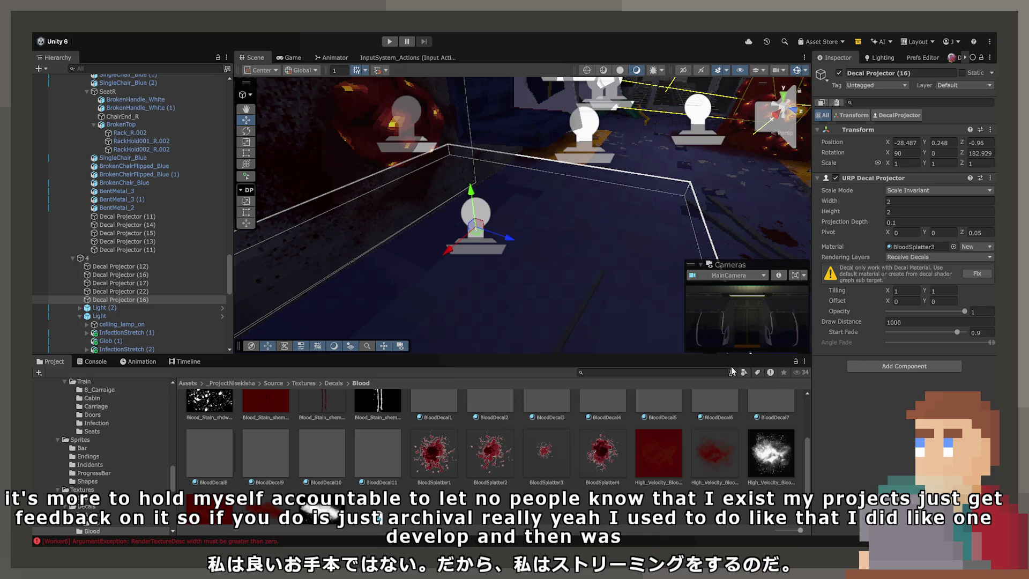
Step: Try BloodDecal8, 9 and 11 on the projector, revert to BloodSplatter3, then view BloodSplatter1's import settings
{"action": "key", "text": "ctrl+z"}
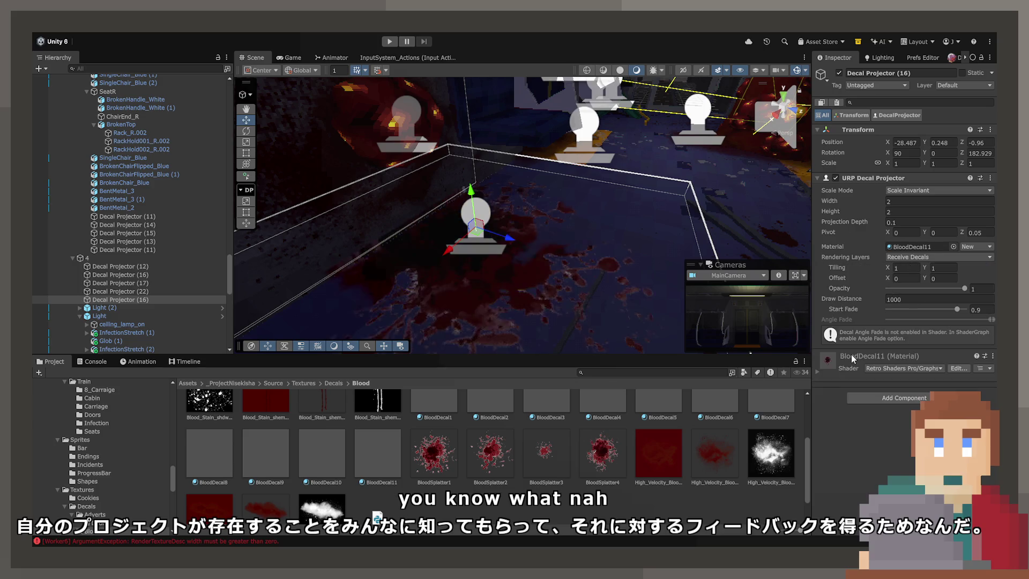
{"action": "key", "text": "ctrl+z"}
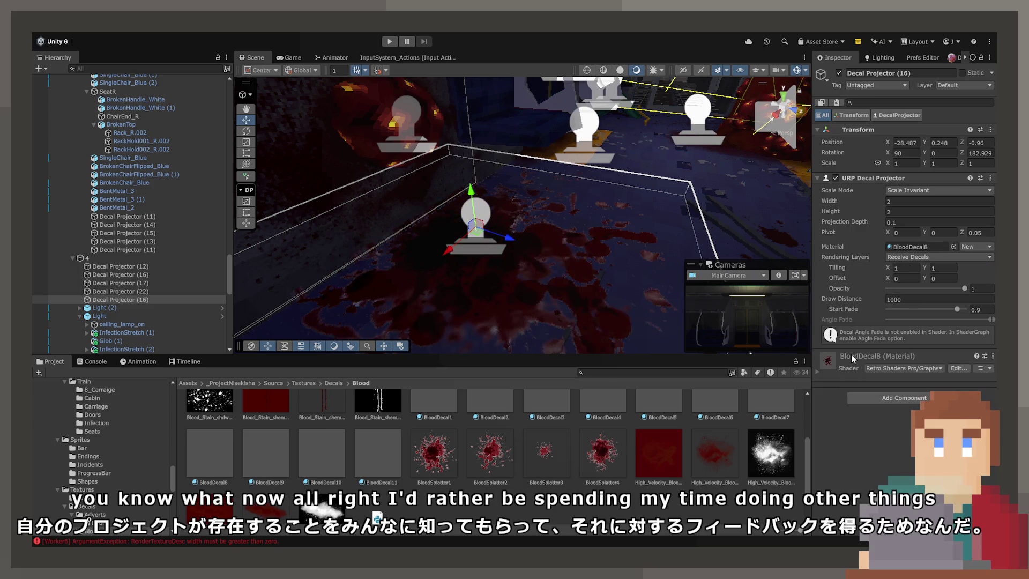
{"action": "key", "text": "ctrl+y"}
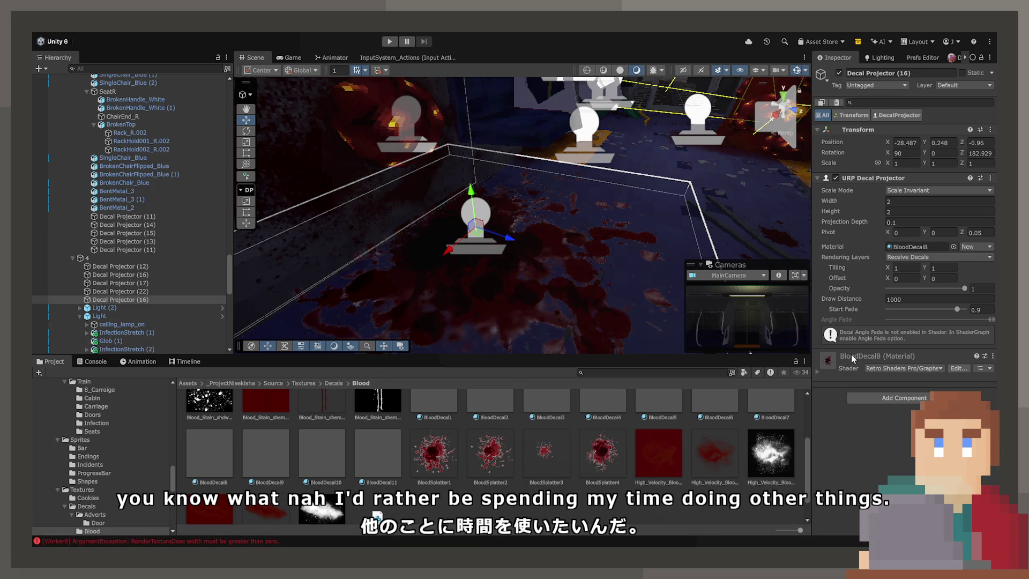
{"action": "key", "text": "ctrl+y"}
{"action": "key", "text": "ctrl+y"}
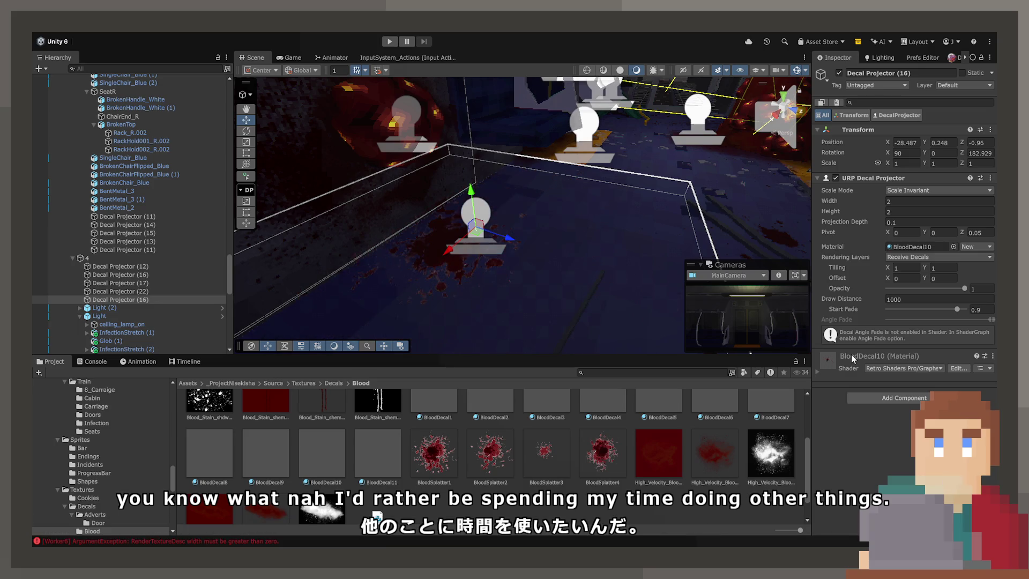
{"action": "key", "text": "ctrl+y"}
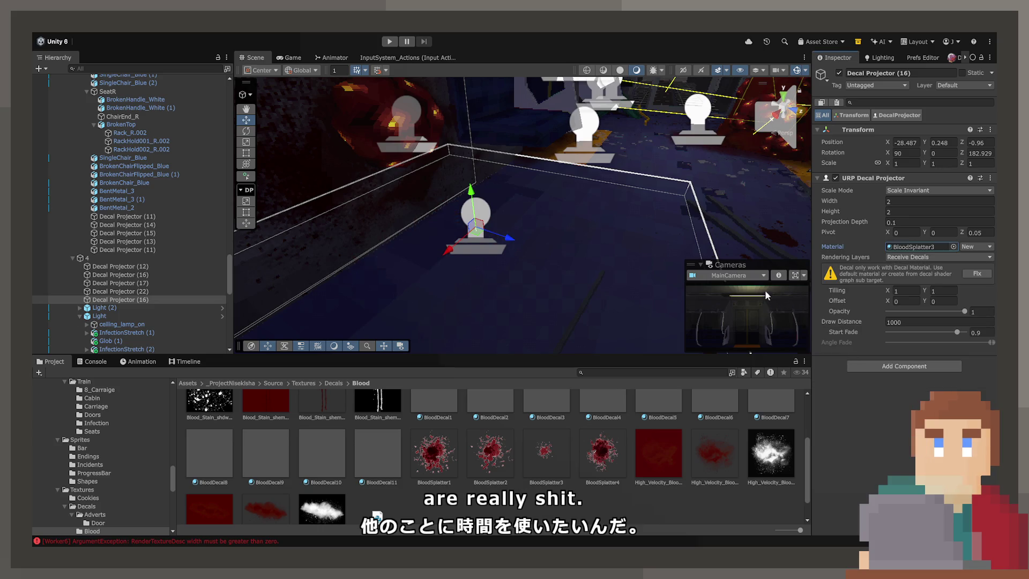
{"action": "left_click", "coordinate": [436, 450]}
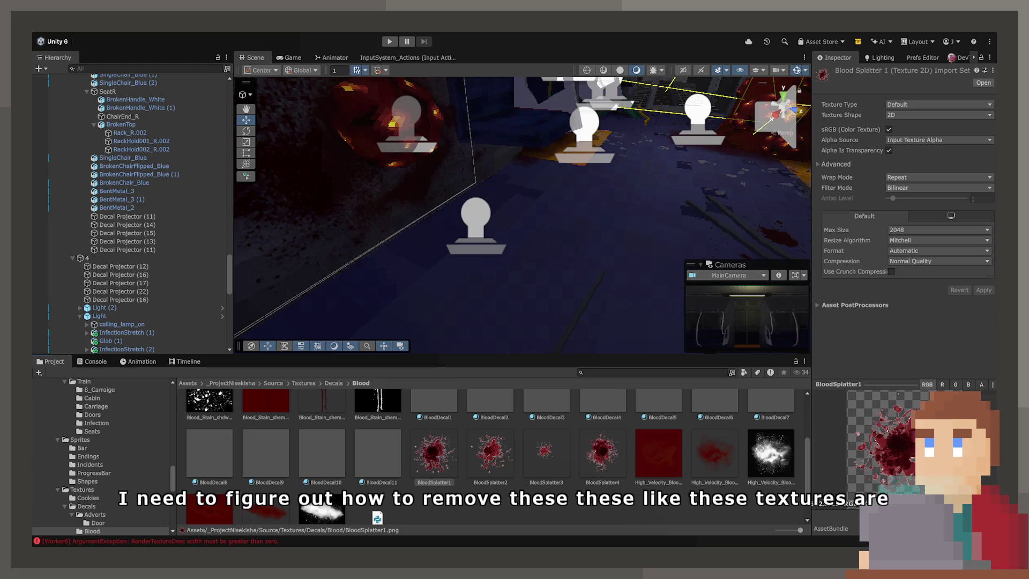
Step: Clear the texture selection in Unity's Blood folder
{"action": "left_click", "coordinate": [589, 511]}
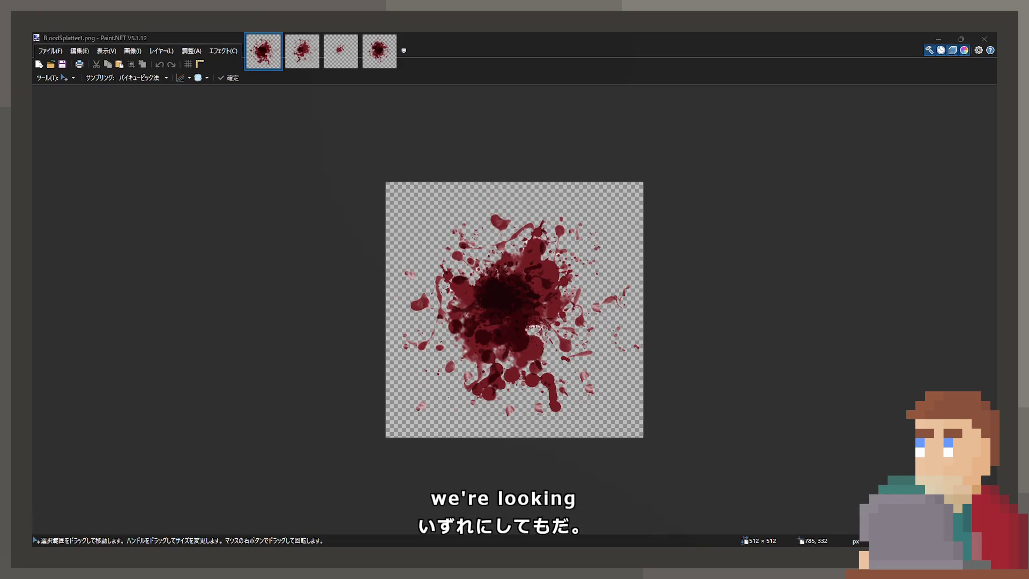
{"action": "scroll", "coordinate": [512, 305], "scroll_direction": "up", "scroll_amount": 3}
{"action": "scroll", "coordinate": [480, 284], "scroll_direction": "up", "scroll_amount": 5}
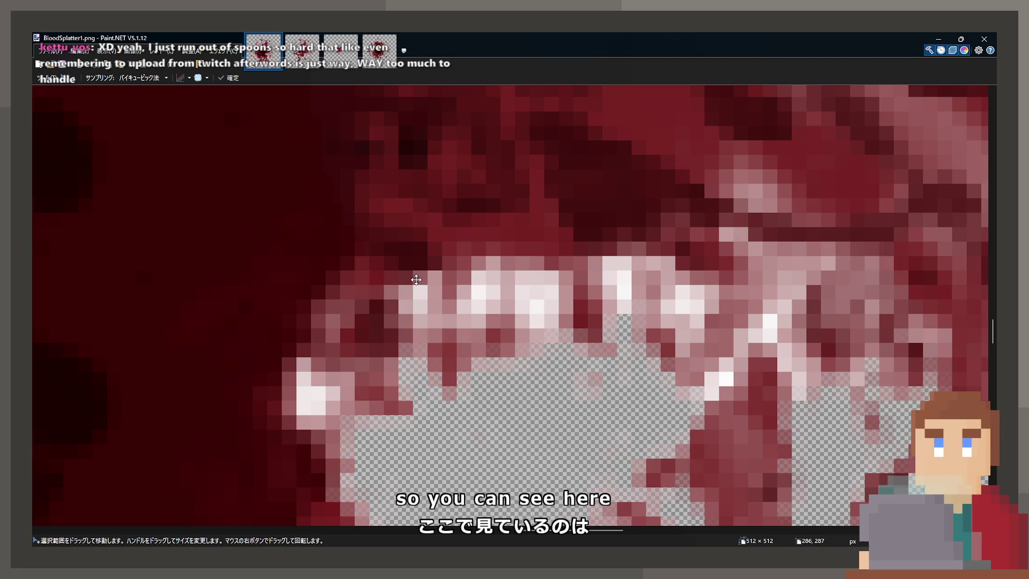
{"action": "key", "text": "s"}
{"action": "left_click_drag", "start_coordinate": [474, 259], "coordinate": [502, 292]}
{"action": "left_click", "coordinate": [502, 292]}
{"action": "scroll", "coordinate": [526, 354], "scroll_direction": "down", "scroll_amount": 1}
{"action": "scroll", "coordinate": [526, 354], "scroll_direction": "down", "scroll_amount": 2}
{"action": "scroll", "coordinate": [580, 234], "scroll_direction": "up", "scroll_amount": 2}
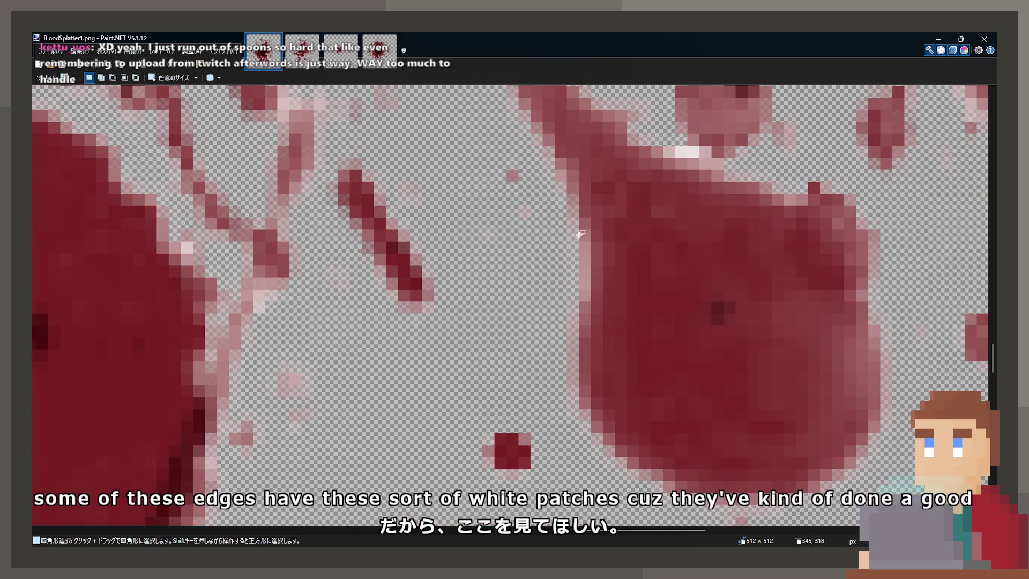
{"action": "mouse_move", "coordinate": [507, 195]}
{"action": "left_mouse_down"}
{"action": "mouse_move", "coordinate": [552, 237]}
{"action": "mouse_move", "coordinate": [581, 302]}
{"action": "left_mouse_up"}
{"action": "left_click", "coordinate": [580, 303]}
{"action": "scroll", "coordinate": [475, 316], "scroll_direction": "down", "scroll_amount": 4}
{"action": "scroll", "coordinate": [477, 310], "scroll_direction": "down", "scroll_amount": 3}
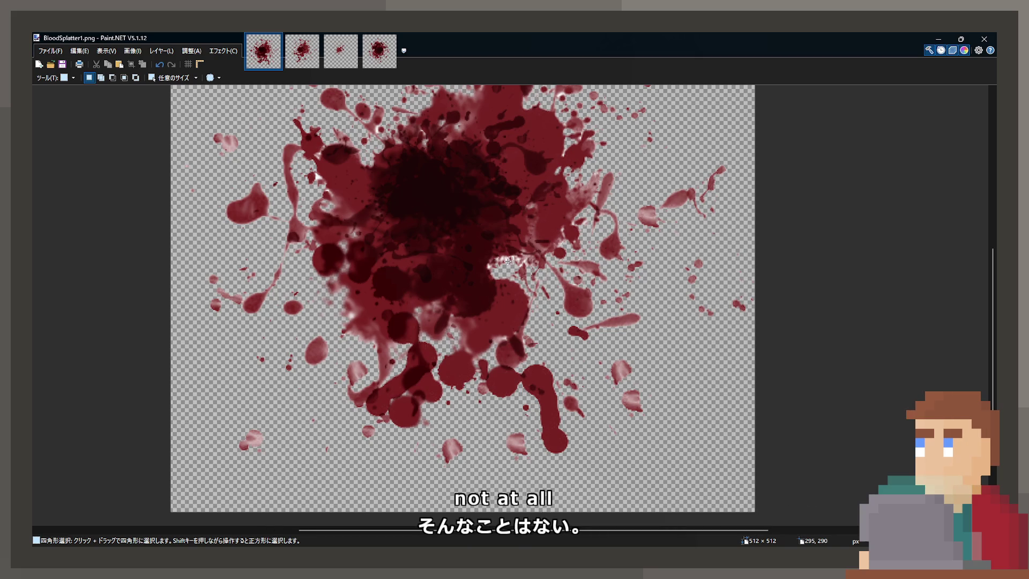
Step: Zoom and pan the Paint.NET canvas to re-centre the blood splatter
{"action": "scroll", "coordinate": [251, 269], "scroll_direction": "down", "scroll_amount": 2}
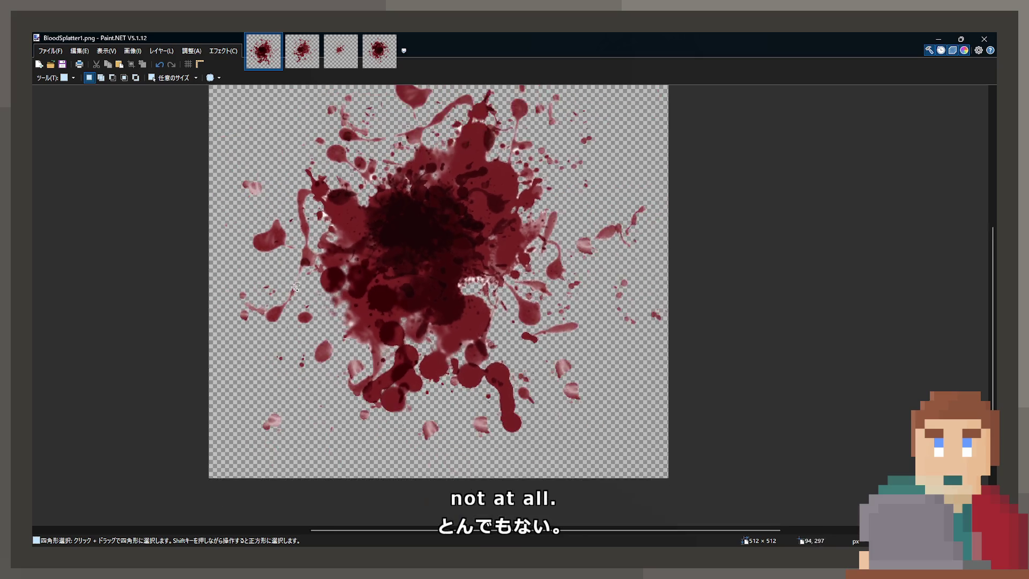
{"action": "scroll", "coordinate": [339, 271], "scroll_direction": "up", "scroll_amount": 1}
{"action": "left_click_drag", "start_coordinate": [339, 270], "coordinate": [384, 287]}
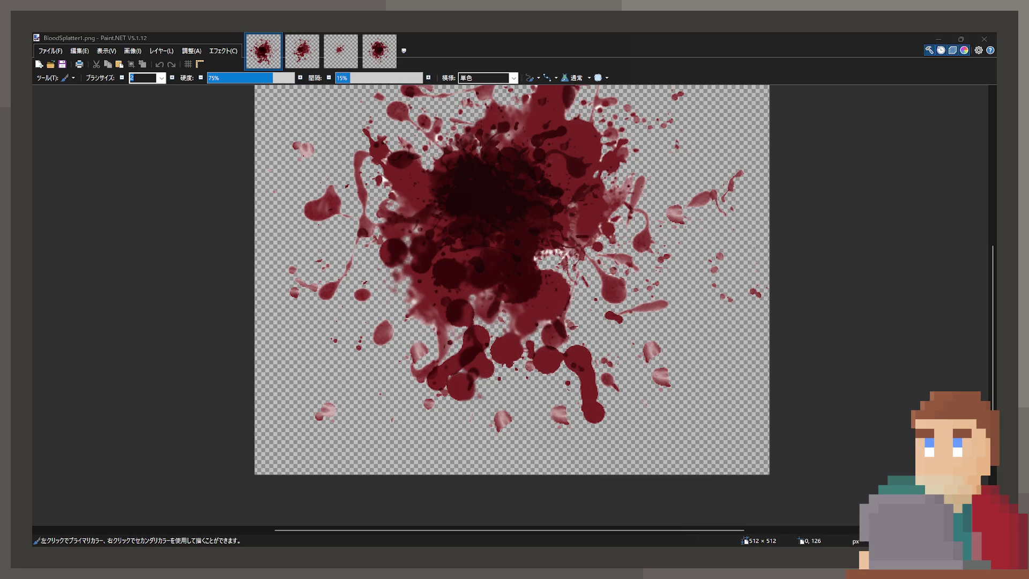
Step: Zoom in on the splatter edges, then flood-fill the canvas with white
{"action": "left_click", "coordinate": [214, 89]}
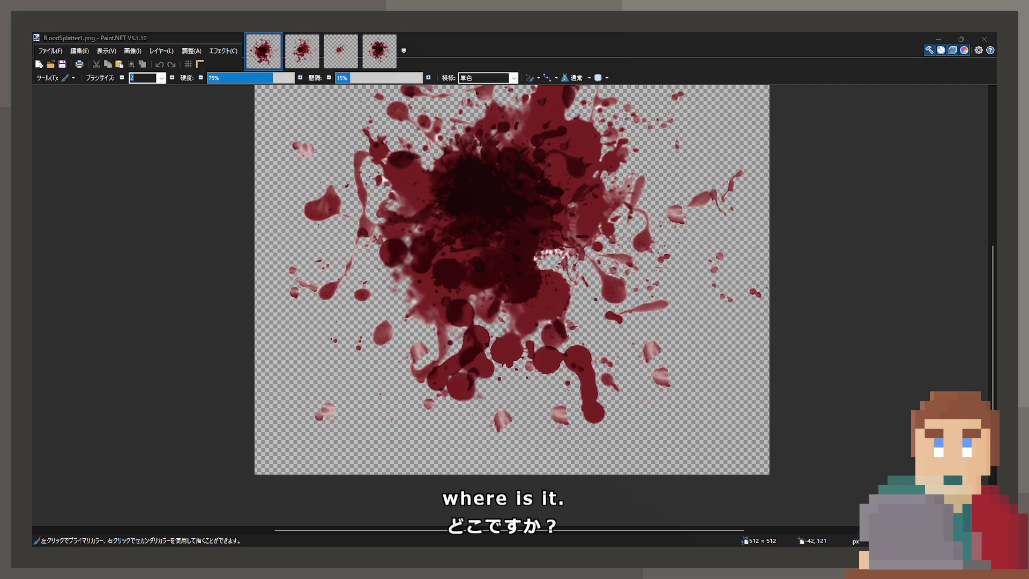
{"action": "left_click", "coordinate": [231, 55]}
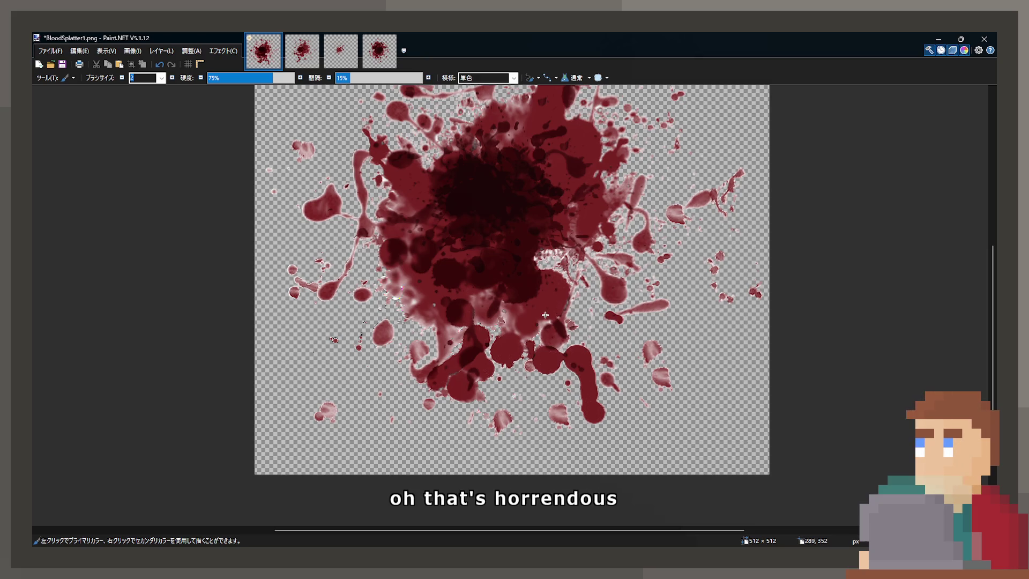
{"action": "scroll", "coordinate": [592, 275], "scroll_direction": "up", "scroll_amount": 4}
{"action": "scroll", "coordinate": [591, 274], "scroll_direction": "up", "scroll_amount": 1}
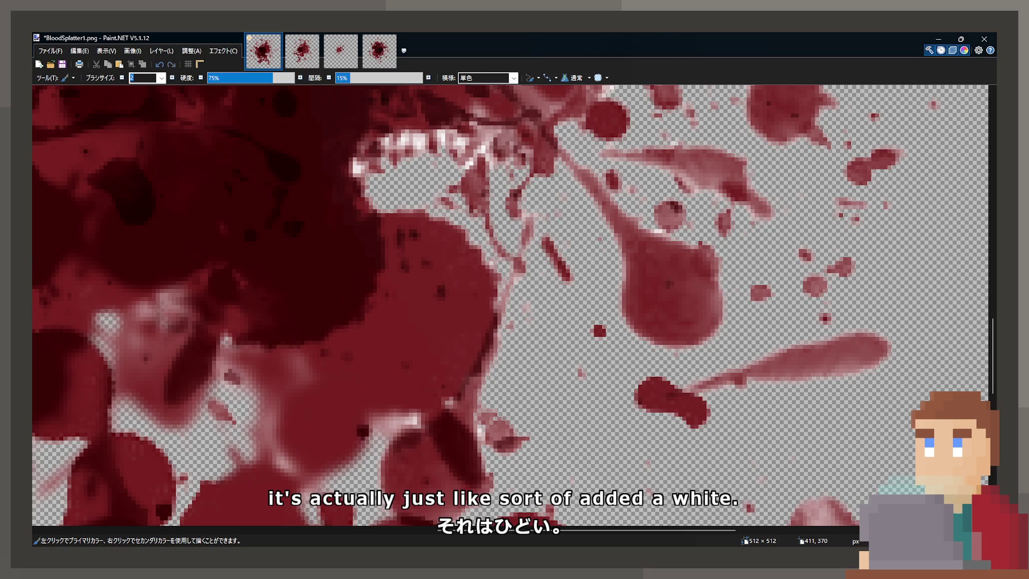
{"action": "key", "text": "f"}
{"action": "left_click", "coordinate": [306, 229]}
{"action": "mouse_move", "coordinate": [306, 229]}
{"action": "left_mouse_down"}
{"action": "mouse_move", "coordinate": [353, 275]}
{"action": "mouse_move", "coordinate": [411, 289]}
{"action": "left_mouse_up"}
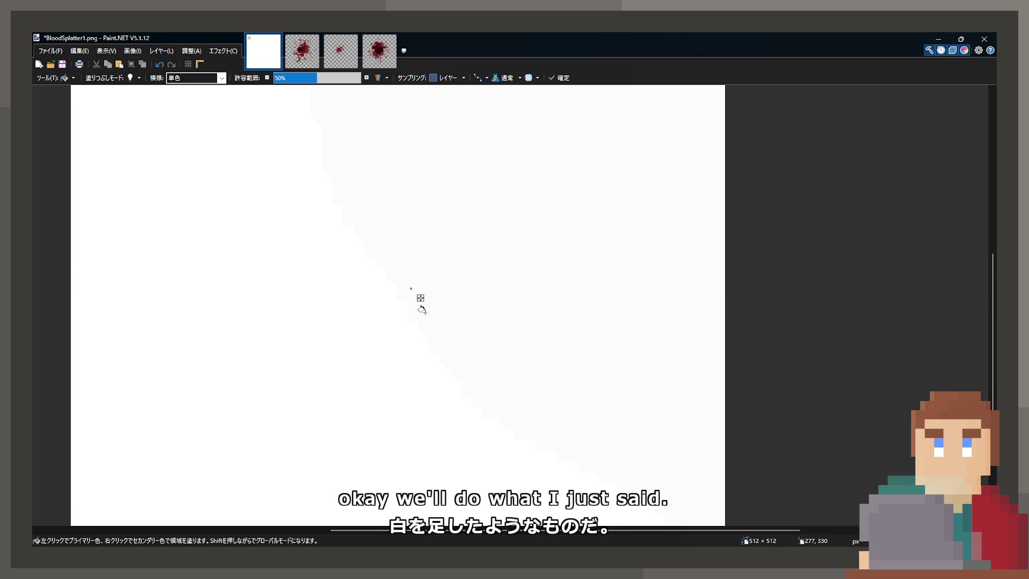
{"action": "key", "text": "ctrl+z"}
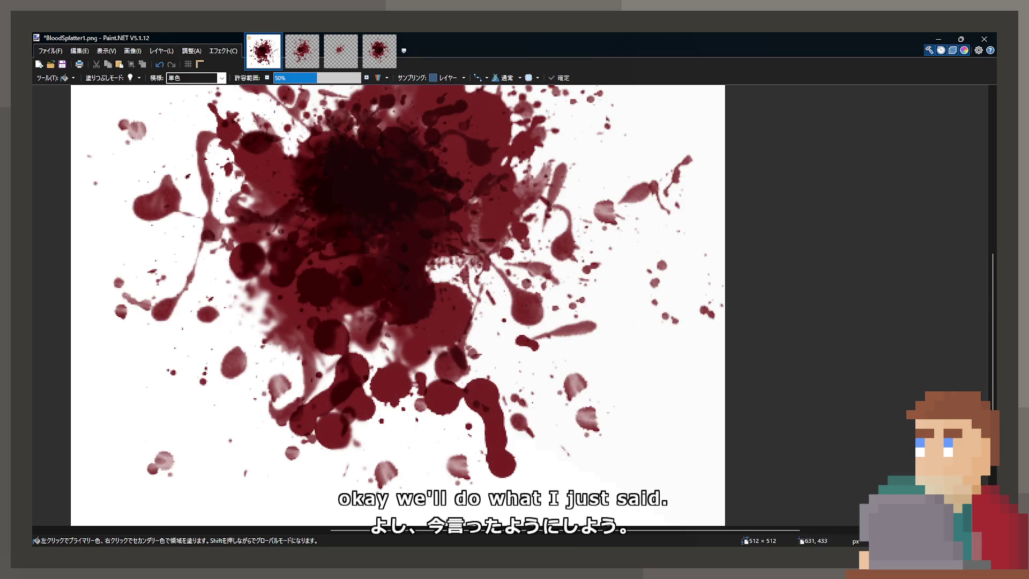
{"action": "scroll", "coordinate": [546, 351], "scroll_direction": "down", "scroll_amount": 4}
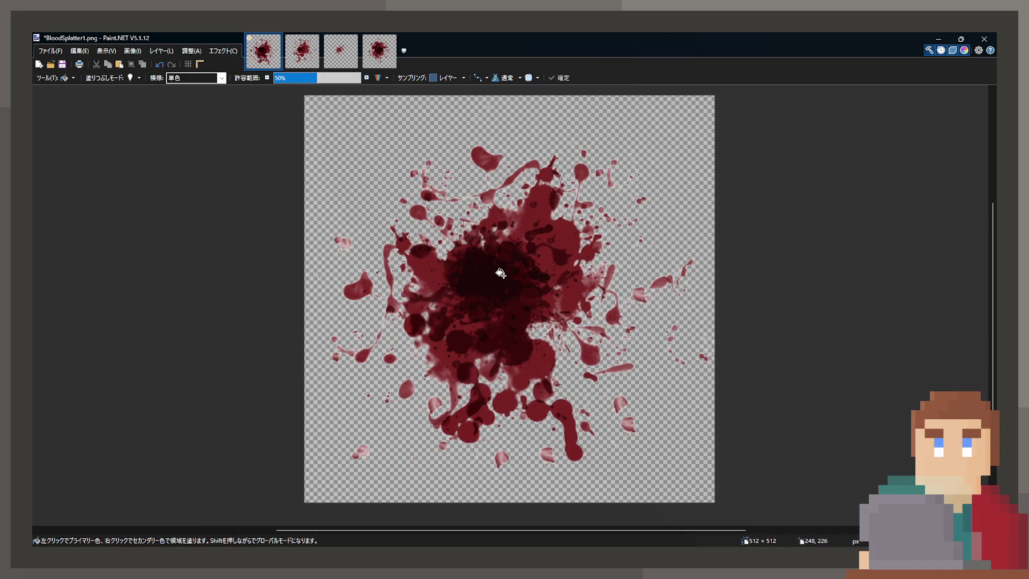
{"action": "scroll", "coordinate": [500, 273], "scroll_direction": "up", "scroll_amount": 5}
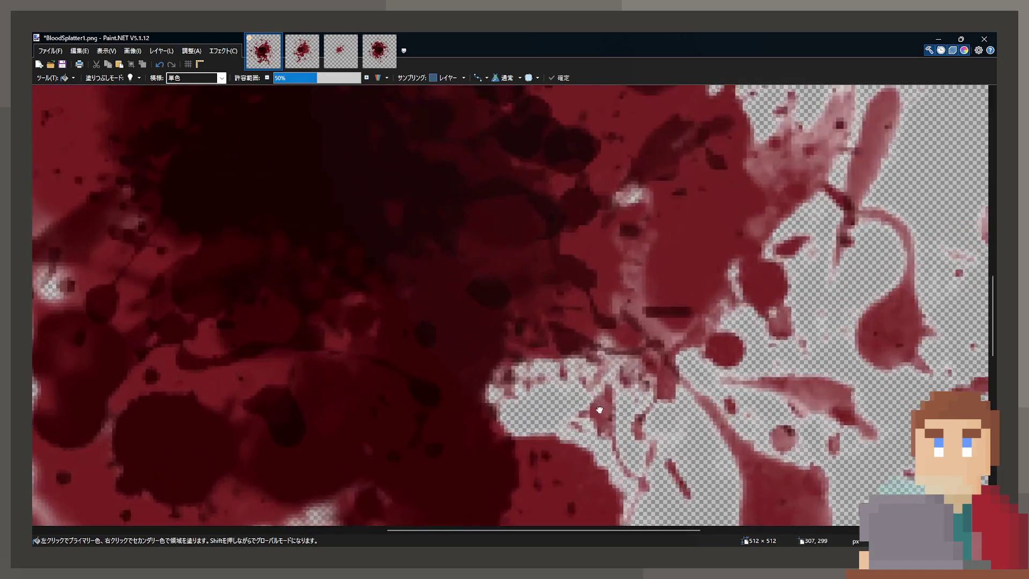
{"action": "scroll", "coordinate": [547, 372], "scroll_direction": "down", "scroll_amount": 5}
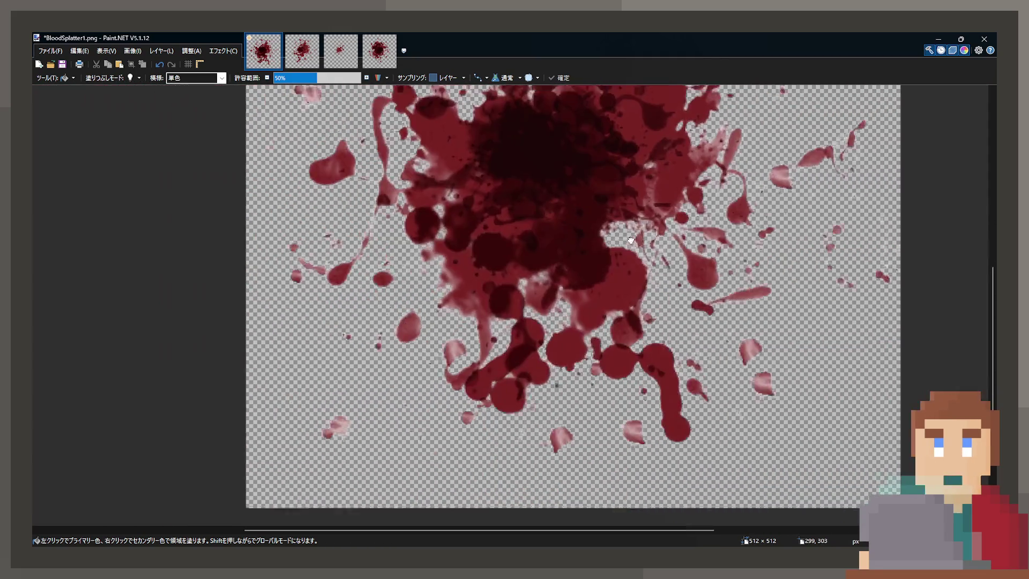
{"action": "scroll", "coordinate": [592, 407], "scroll_direction": "up", "scroll_amount": 3}
{"action": "scroll", "coordinate": [470, 362], "scroll_direction": "down", "scroll_amount": 2}
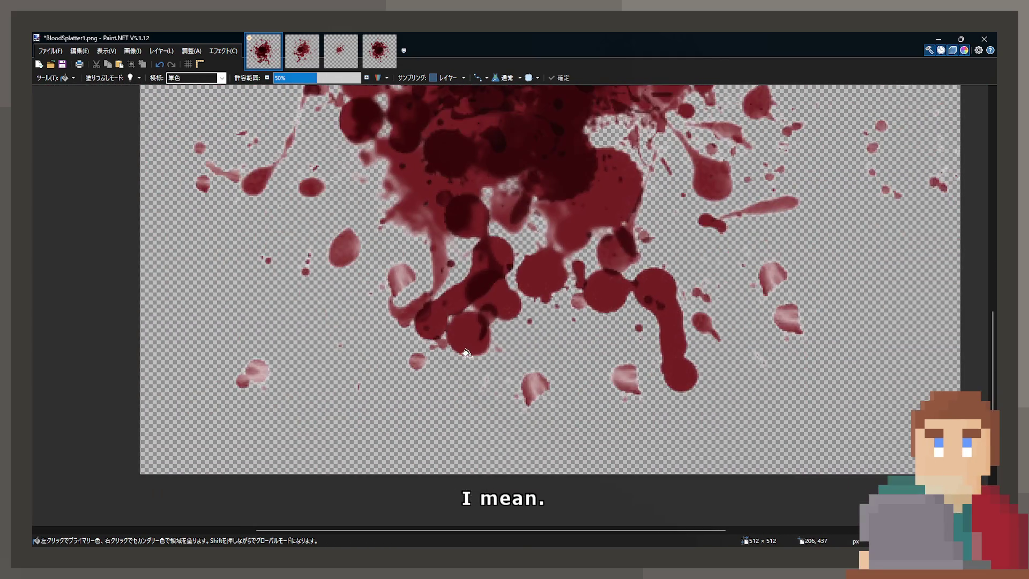
{"action": "left_click", "coordinate": [466, 353]}
{"action": "key", "text": "ctrl+z"}
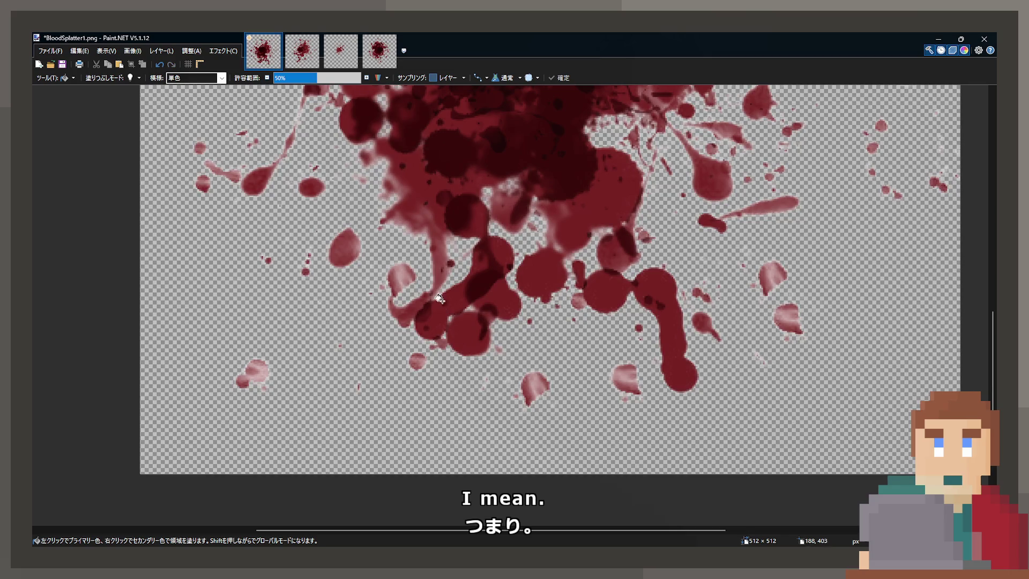
{"action": "scroll", "coordinate": [467, 354], "scroll_direction": "down", "scroll_amount": 2}
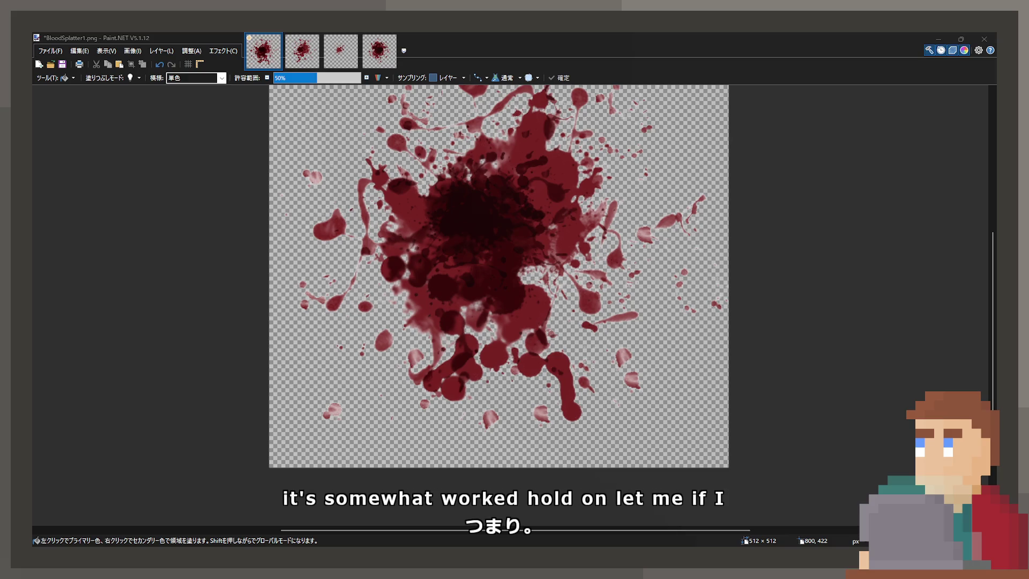
{"action": "left_click", "coordinate": [711, 281]}
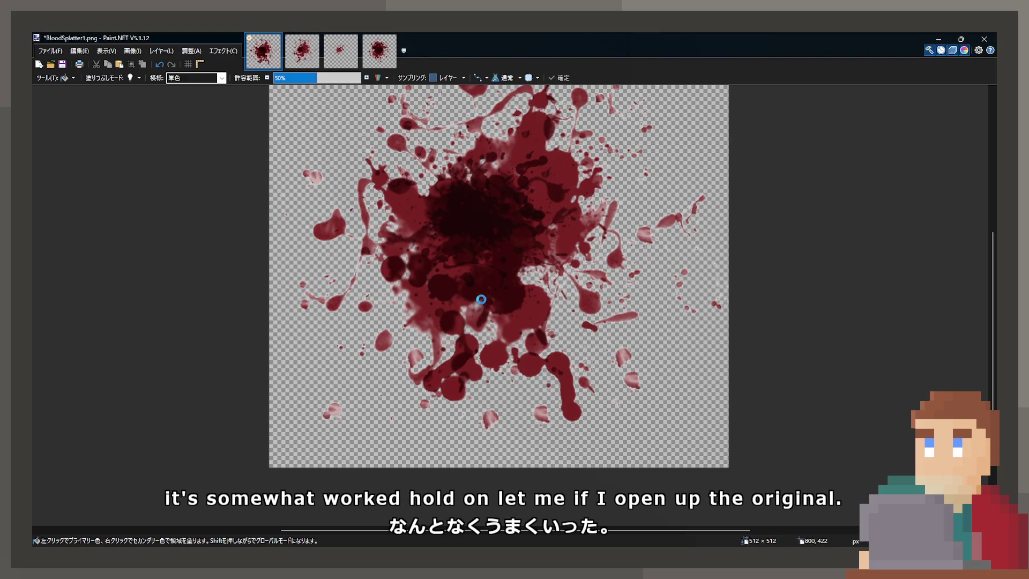
Step: Open the original BloodSplatter1.png alongside the edit and move its tab into third place
{"action": "left_click_drag", "start_coordinate": [481, 303], "coordinate": [481, 303]}
{"action": "scroll", "coordinate": [514, 300], "scroll_direction": "up", "scroll_amount": 2}
{"action": "scroll", "coordinate": [515, 300], "scroll_direction": "down", "scroll_amount": 1}
{"action": "scroll", "coordinate": [542, 217], "scroll_direction": "up", "scroll_amount": 1}
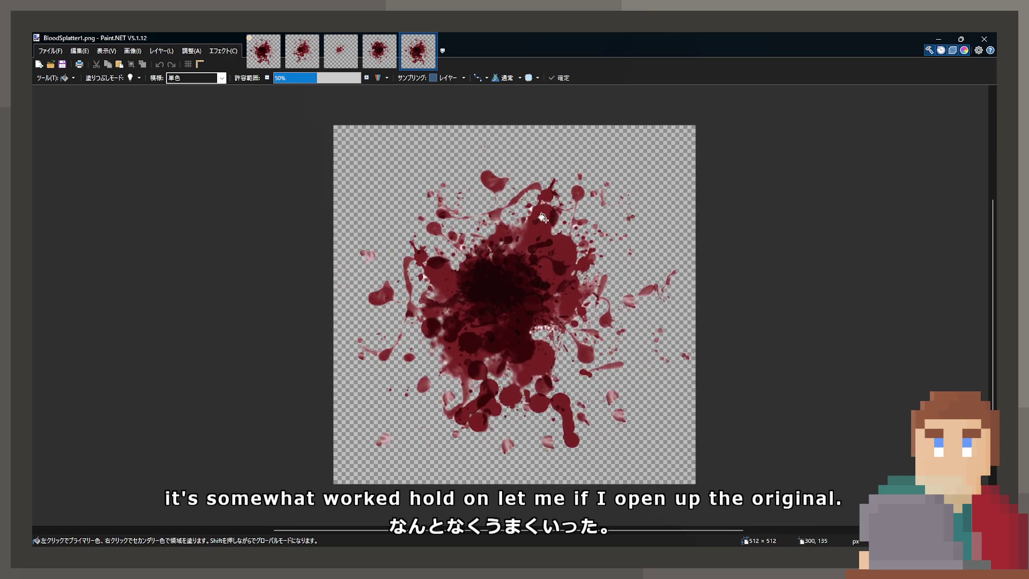
{"action": "scroll", "coordinate": [542, 217], "scroll_direction": "up", "scroll_amount": 1}
{"action": "mouse_move", "coordinate": [417, 51]}
{"action": "left_mouse_down"}
{"action": "mouse_move", "coordinate": [305, 51]}
{"action": "mouse_move", "coordinate": [340, 51]}
{"action": "left_mouse_up"}
Step: Flip between the edited splatter and the second image to compare them, ending on the edit
{"action": "left_click", "coordinate": [269, 58]}
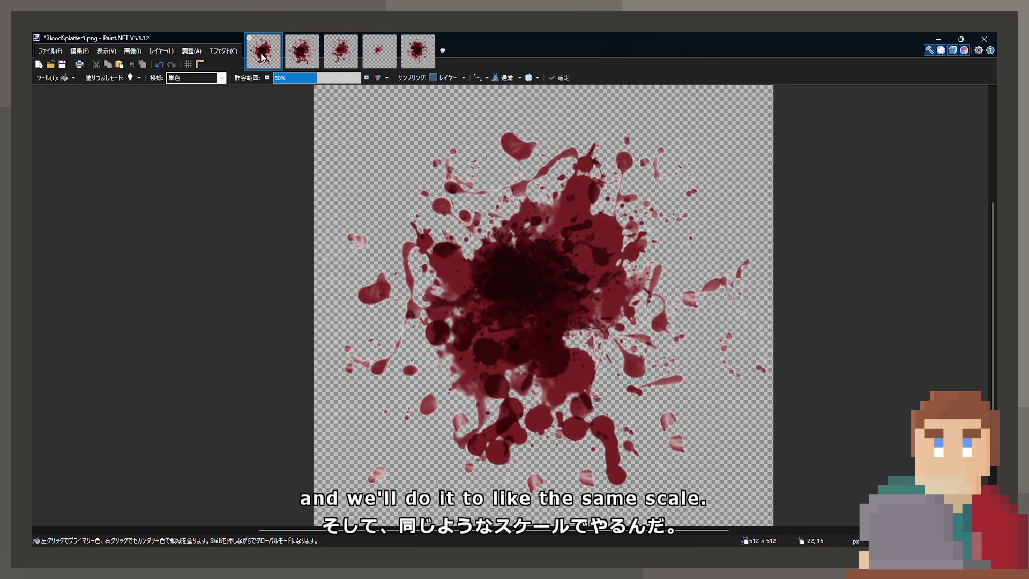
{"action": "mouse_move", "coordinate": [391, 152]}
{"action": "left_mouse_down"}
{"action": "mouse_move", "coordinate": [379, 153]}
{"action": "mouse_move", "coordinate": [368, 181]}
{"action": "left_mouse_up"}
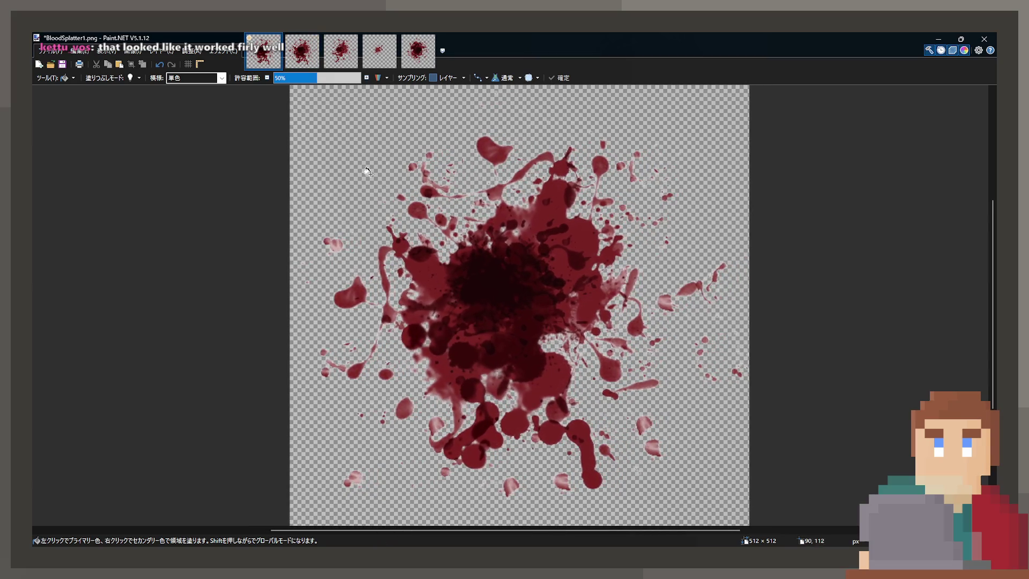
{"action": "left_click", "coordinate": [300, 53]}
{"action": "left_click", "coordinate": [268, 61]}
{"action": "left_click", "coordinate": [303, 59]}
{"action": "left_click", "coordinate": [268, 61]}
{"action": "left_click", "coordinate": [312, 60]}
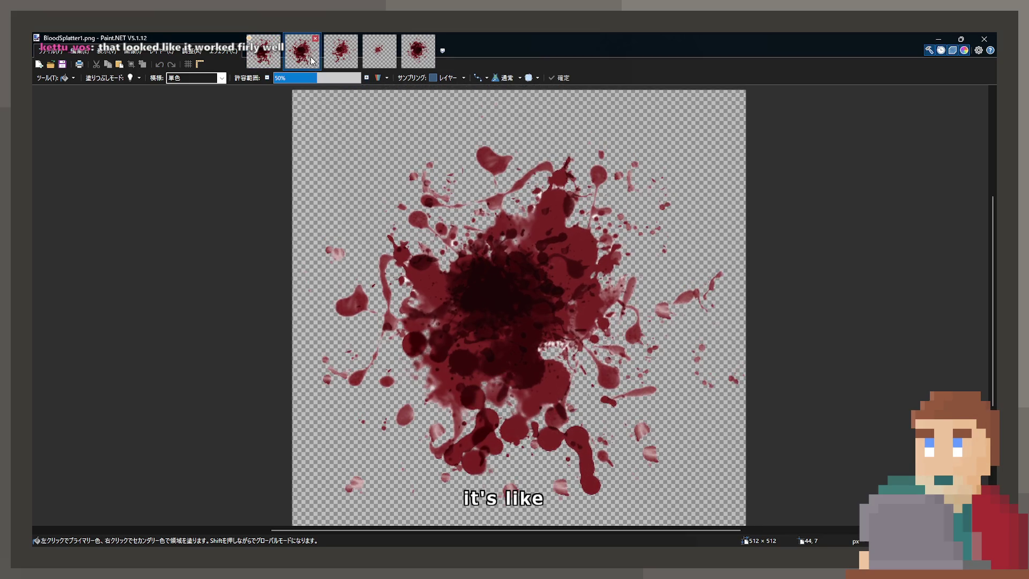
{"action": "left_click", "coordinate": [265, 53]}
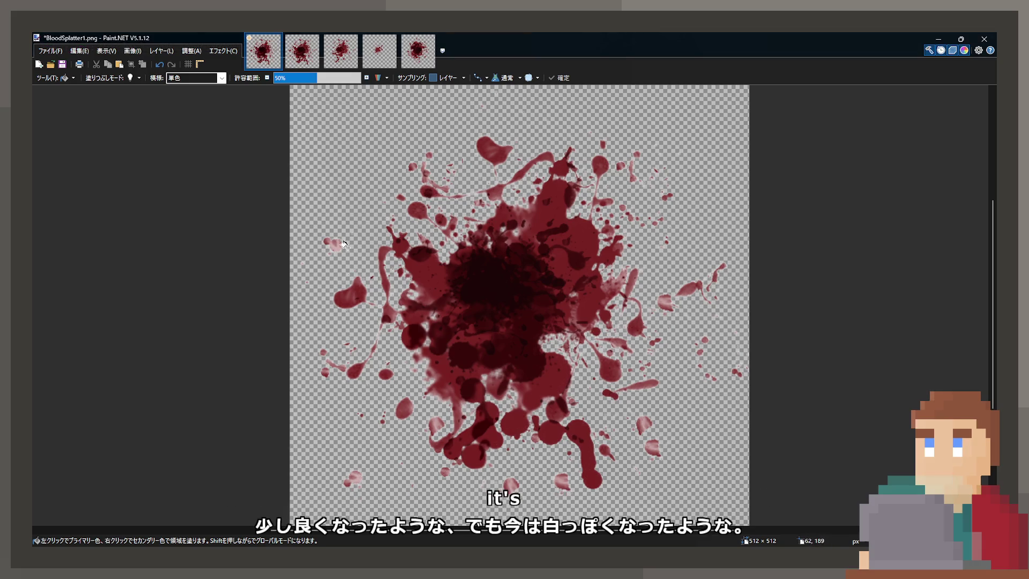
Step: Save the edited BloodSplatter1.png with Ctrl+S
{"action": "scroll", "coordinate": [493, 359], "scroll_direction": "up", "scroll_amount": 10}
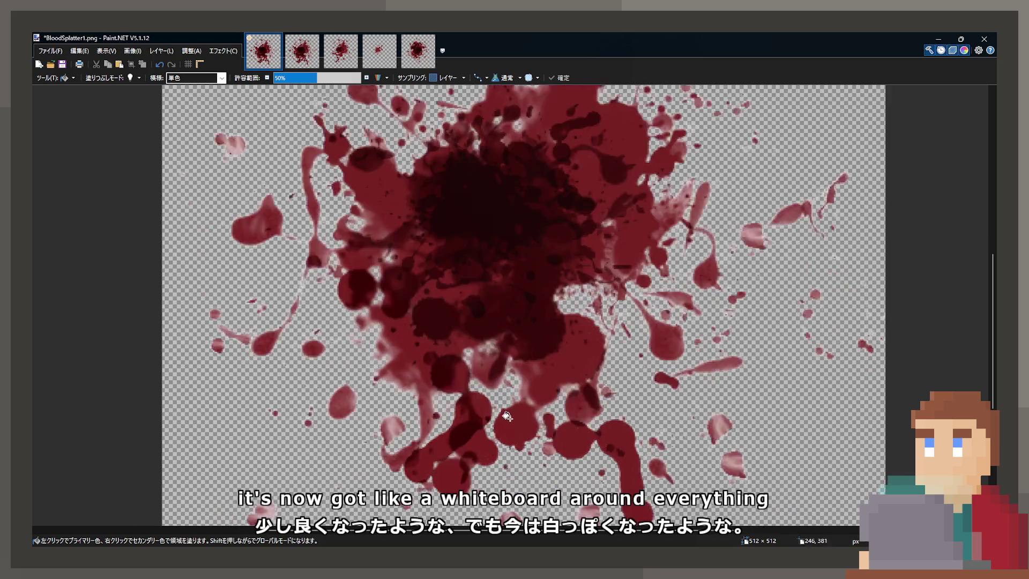
{"action": "scroll", "coordinate": [550, 370], "scroll_direction": "down", "scroll_amount": 10}
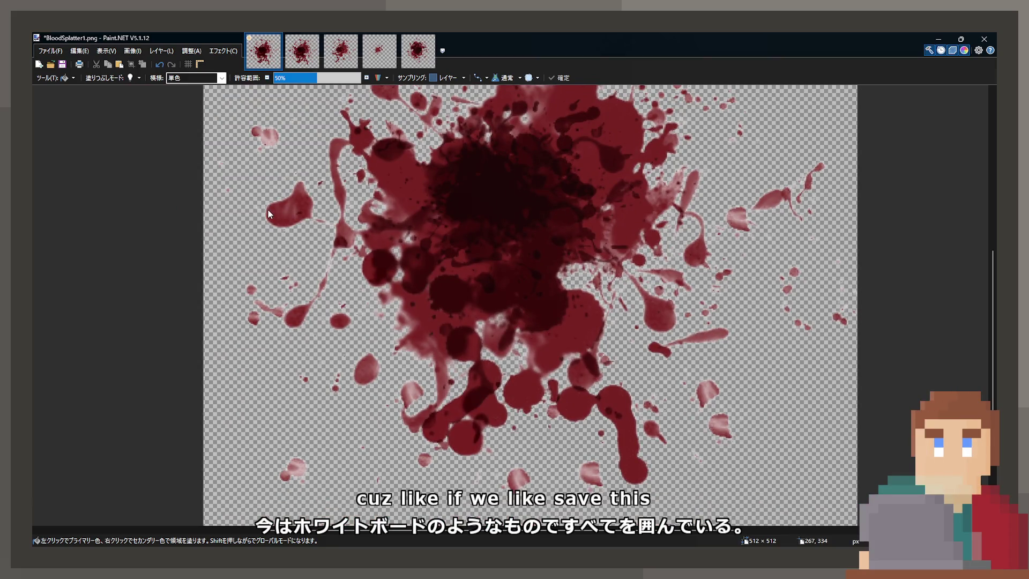
{"action": "key", "text": "ctrl+s"}
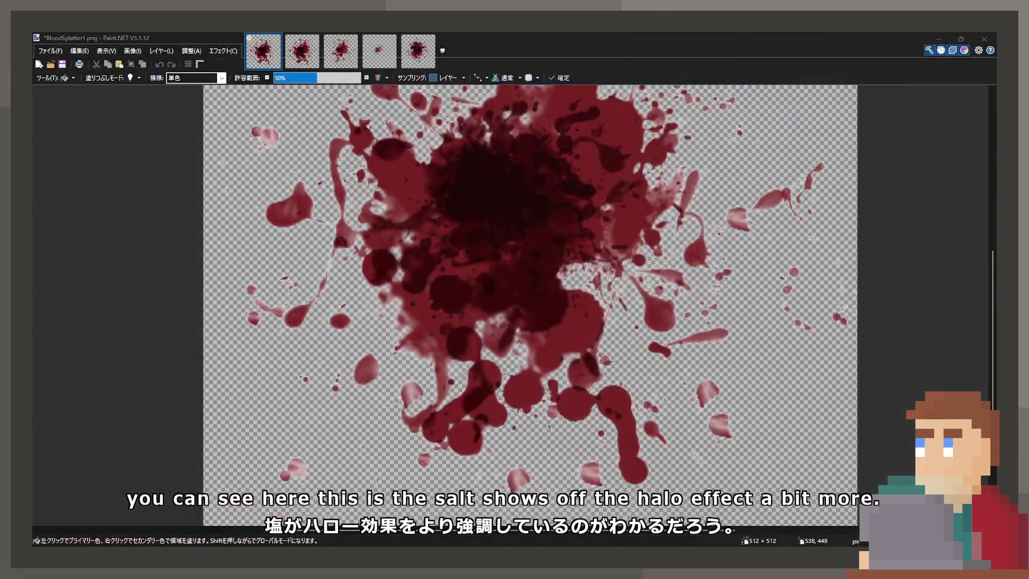
{"action": "key", "text": "k"}
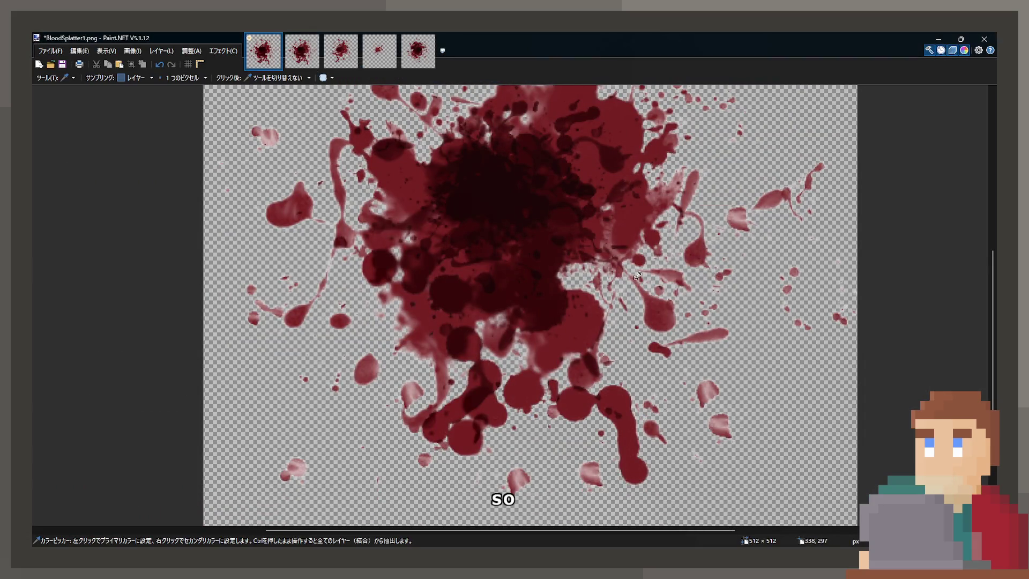
Step: Flood-fill the edited splatter's transparent areas with dark red
{"action": "scroll", "coordinate": [584, 356], "scroll_direction": "up", "scroll_amount": 2}
{"action": "scroll", "coordinate": [585, 356], "scroll_direction": "up", "scroll_amount": 1}
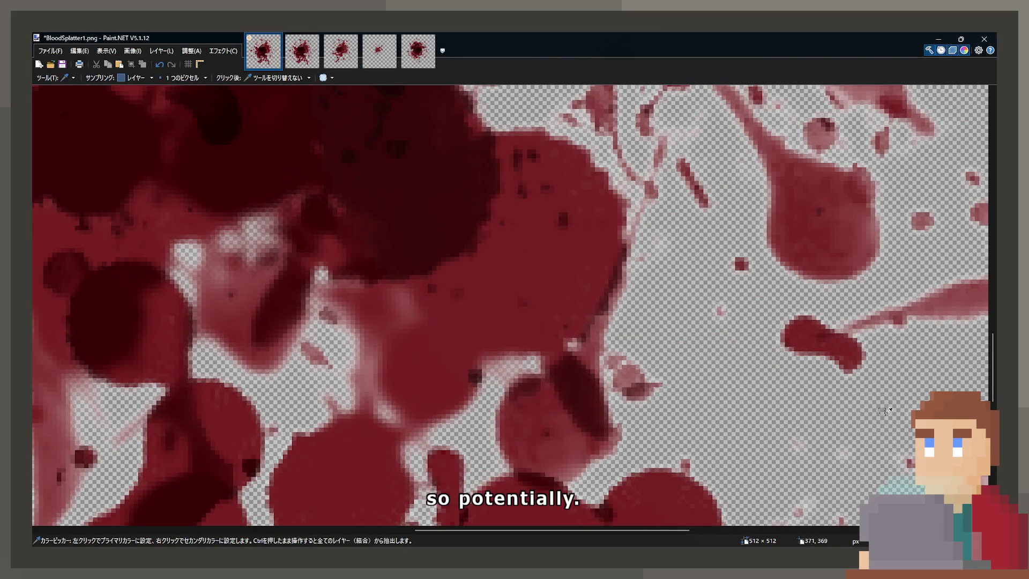
{"action": "key", "text": "f"}
{"action": "left_click", "coordinate": [452, 205]}
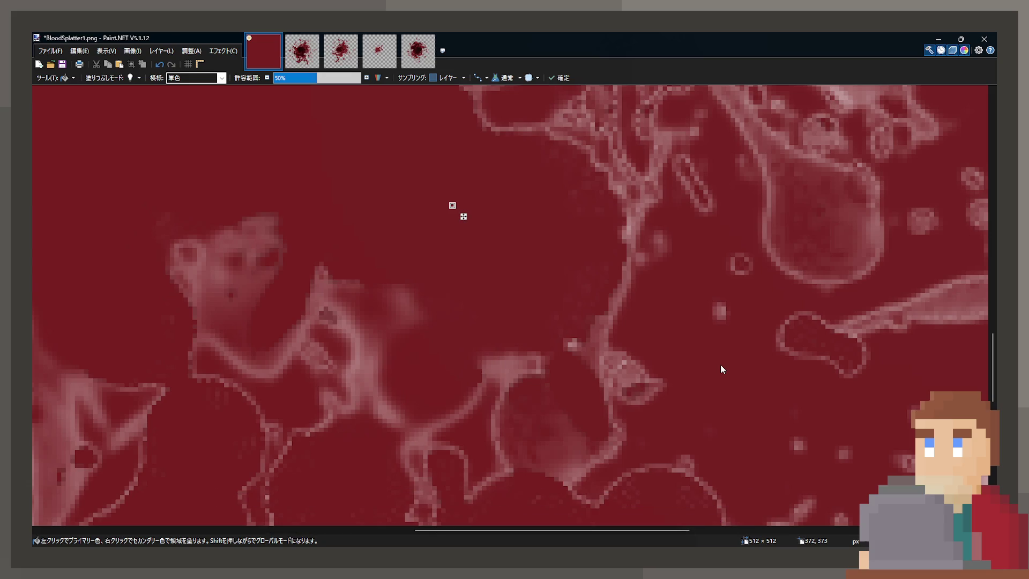
Step: Inspect the exposed pale fringes, then switch to the original transparent splatter
{"action": "scroll", "coordinate": [721, 394], "scroll_direction": "down", "scroll_amount": 10}
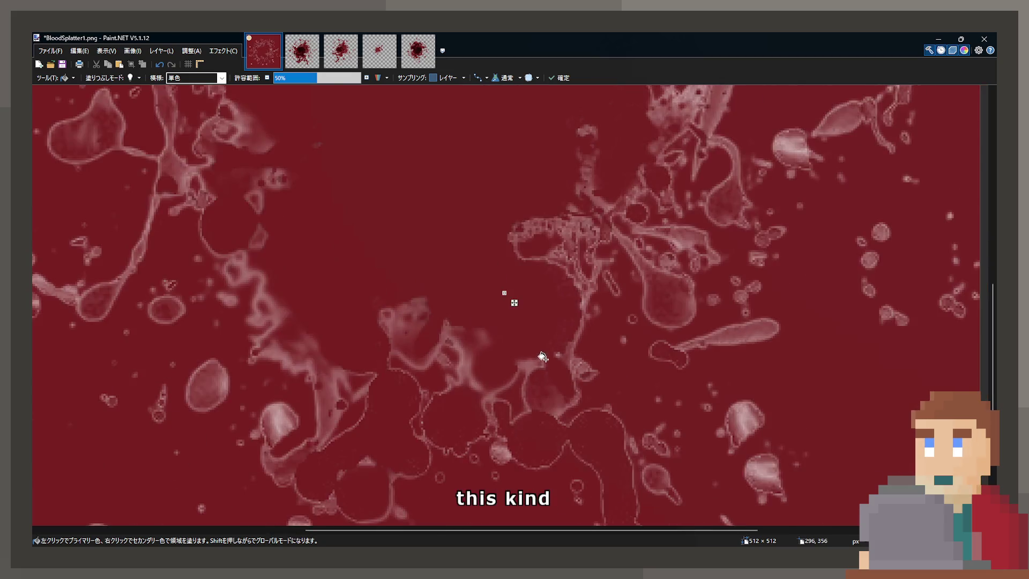
{"action": "scroll", "coordinate": [538, 382], "scroll_direction": "down", "scroll_amount": 3}
{"action": "scroll", "coordinate": [538, 382], "scroll_direction": "right", "scroll_amount": 2}
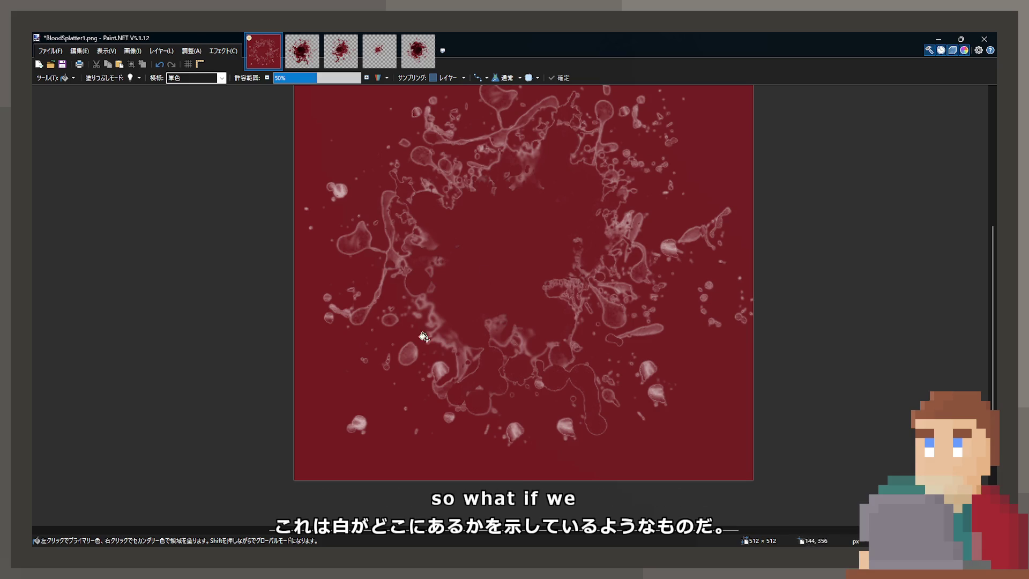
{"action": "scroll", "coordinate": [443, 339], "scroll_direction": "down", "scroll_amount": 2}
{"action": "scroll", "coordinate": [445, 339], "scroll_direction": "up", "scroll_amount": 1}
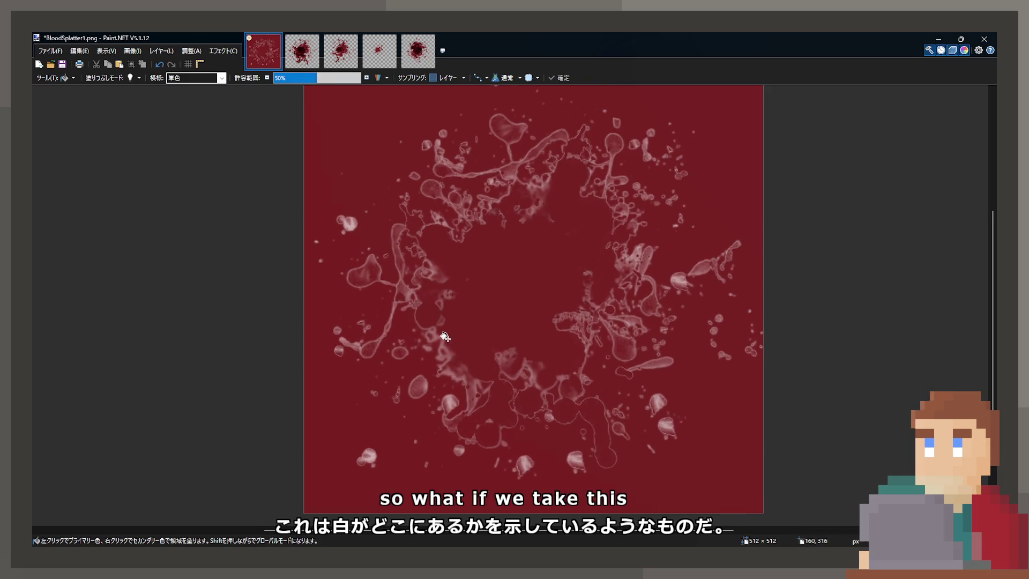
{"action": "scroll", "coordinate": [444, 336], "scroll_direction": "down", "scroll_amount": 1}
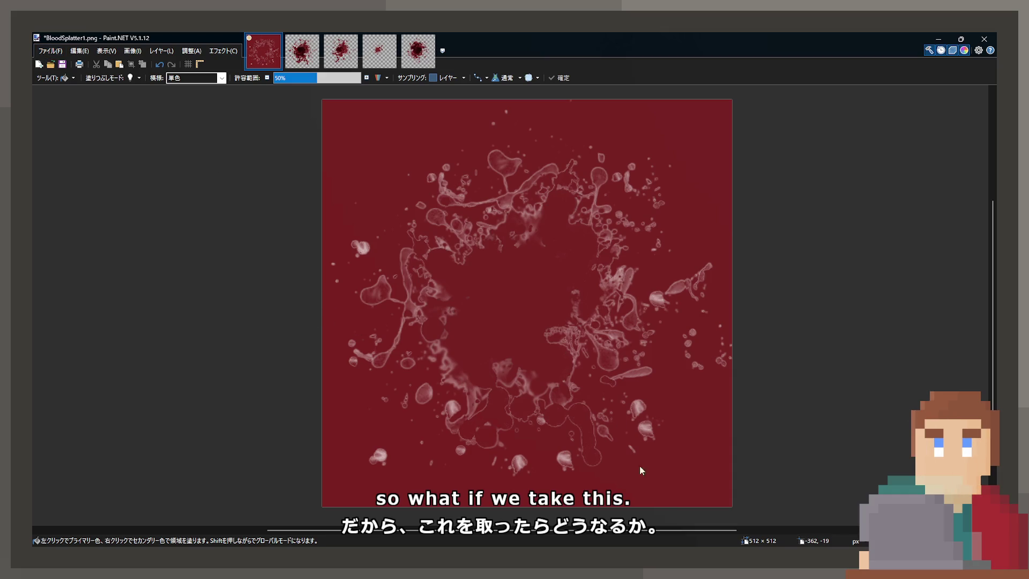
{"action": "left_click", "coordinate": [296, 56]}
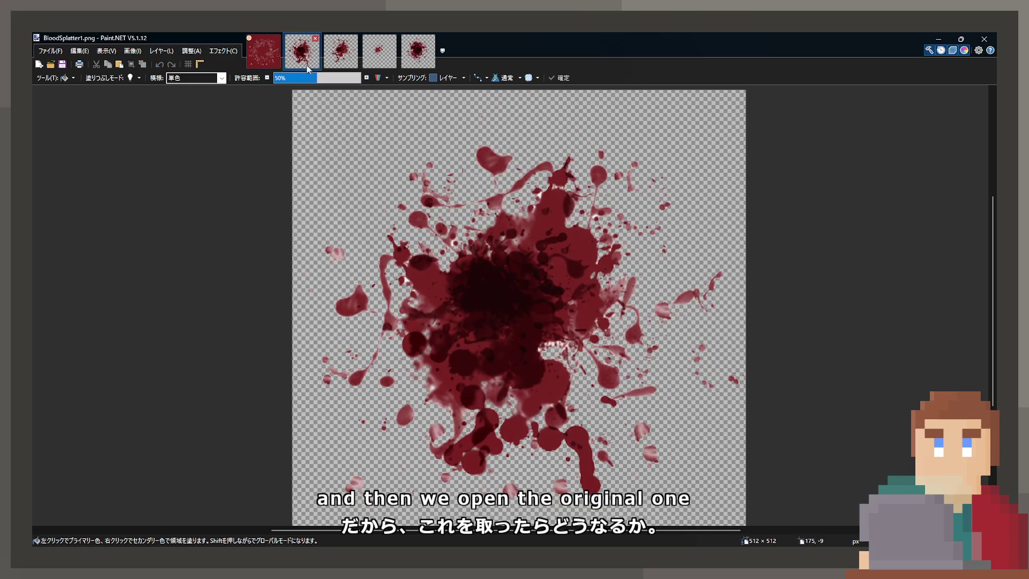
Step: Return to the red-filled image and take its whole 512×512 canvas as a selection
{"action": "left_click", "coordinate": [278, 55]}
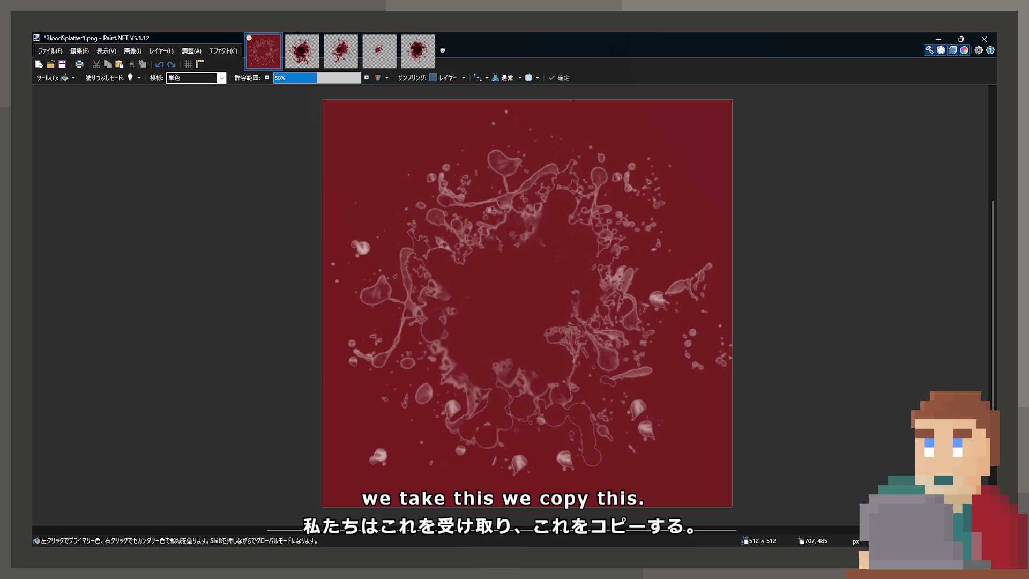
{"action": "key", "text": "ctrl+v"}
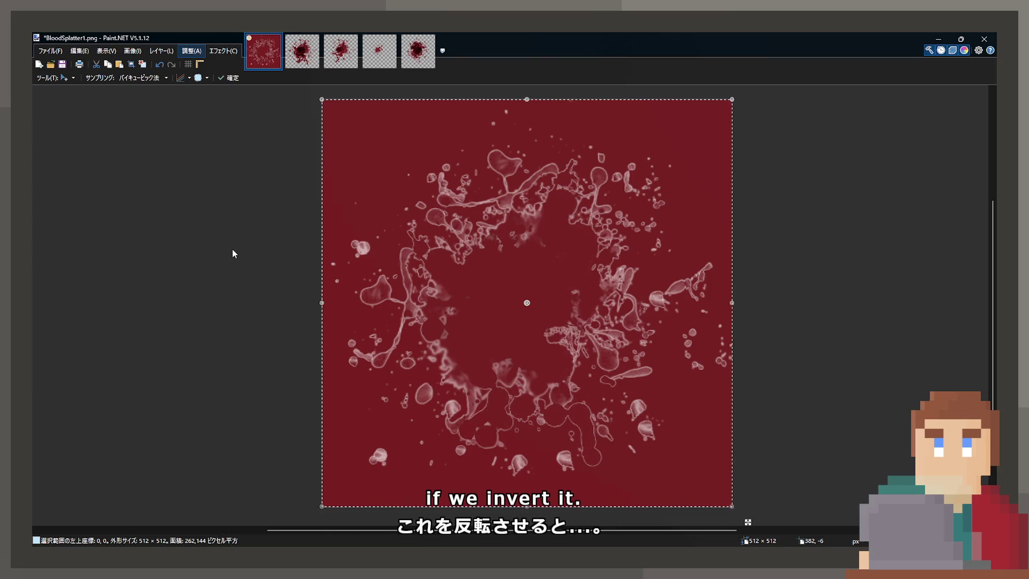
{"action": "key", "text": "ctrl+shift+i"}
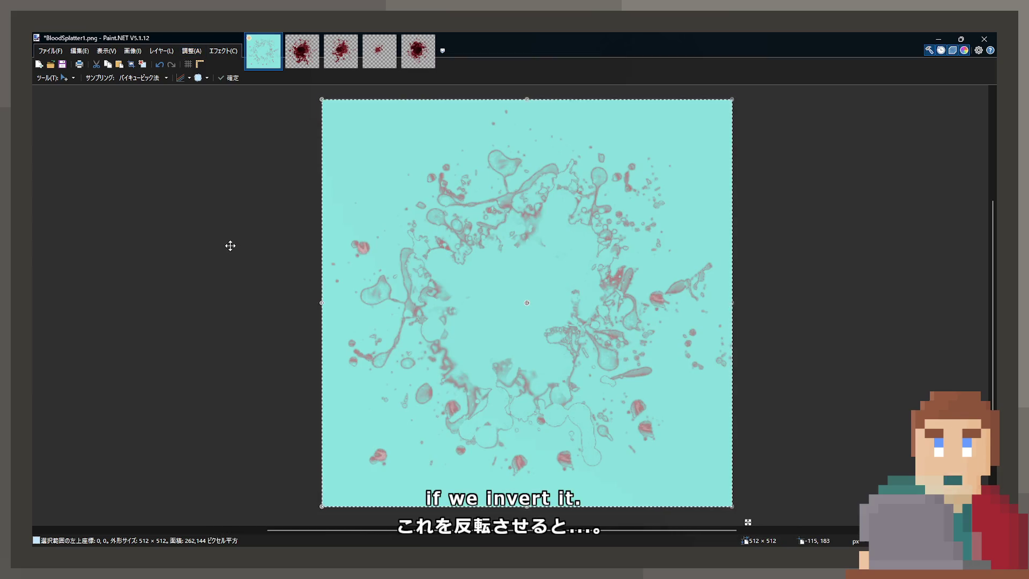
{"action": "key", "text": "ctrl+z"}
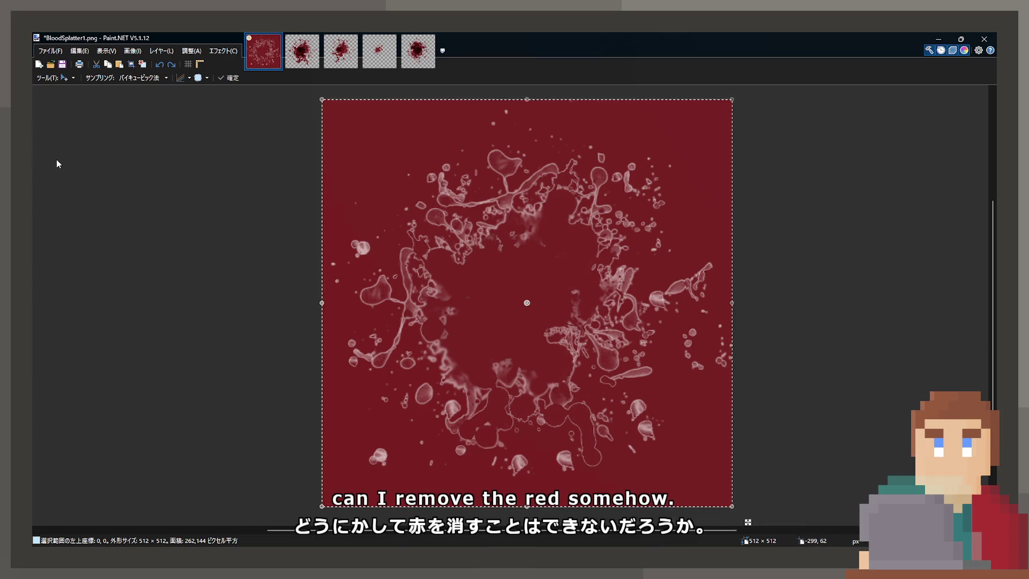
{"action": "key", "text": "k"}
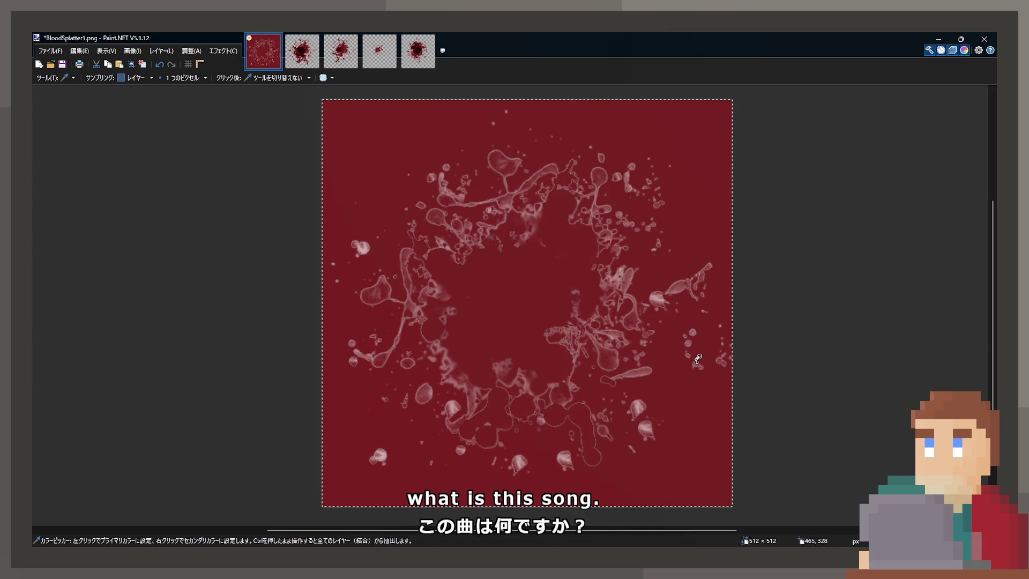
Step: Try background fills in dark red, brighter red and black, ending with black
{"action": "key", "text": "f"}
{"action": "left_click", "coordinate": [504, 279]}
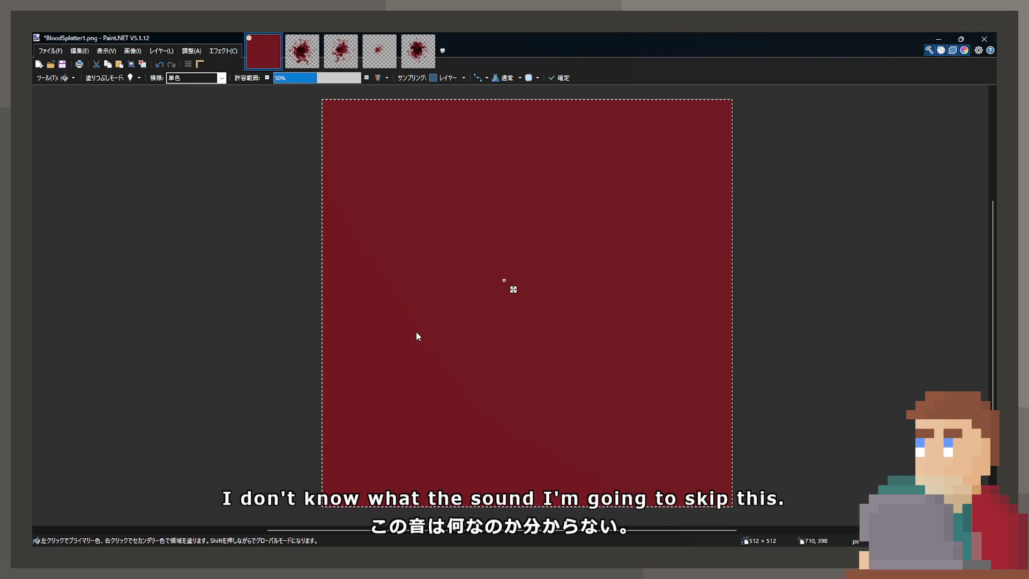
{"action": "left_click", "coordinate": [504, 309]}
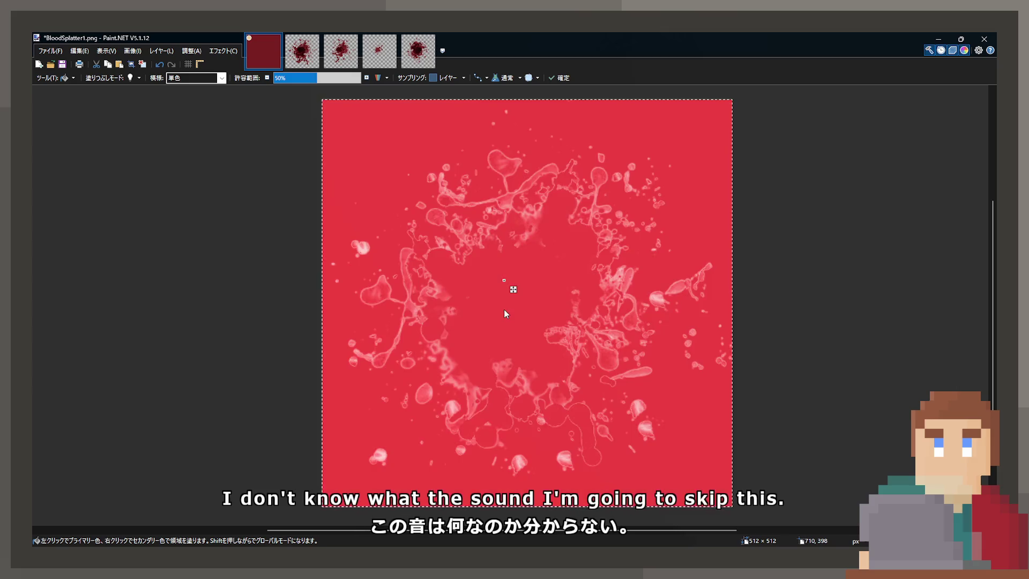
{"action": "right_click", "coordinate": [504, 311]}
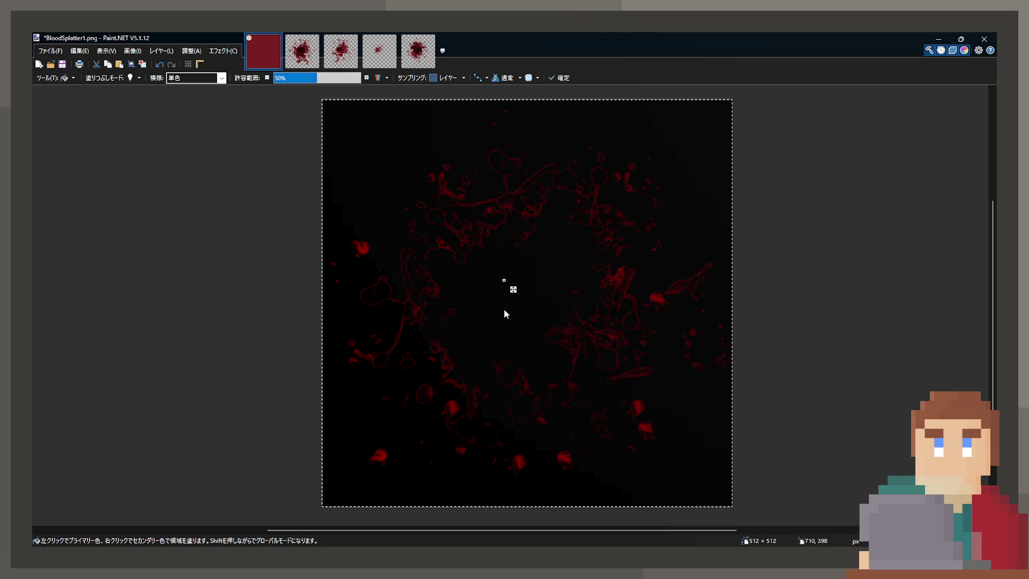
{"action": "left_click", "coordinate": [504, 309]}
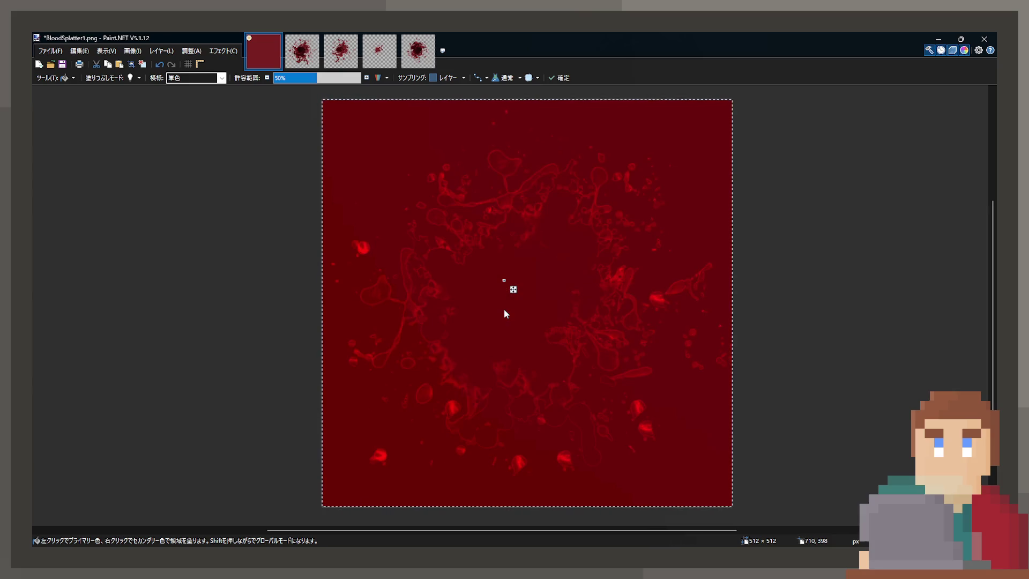
{"action": "right_click", "coordinate": [504, 310]}
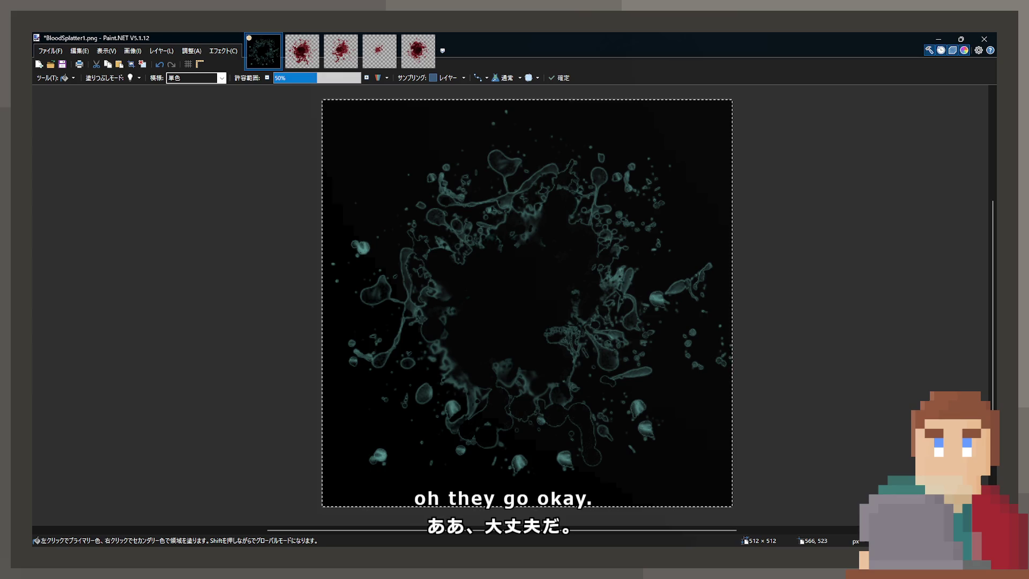
{"action": "scroll", "coordinate": [563, 257], "scroll_direction": "up", "scroll_amount": 3}
{"action": "scroll", "coordinate": [565, 264], "scroll_direction": "down", "scroll_amount": 3}
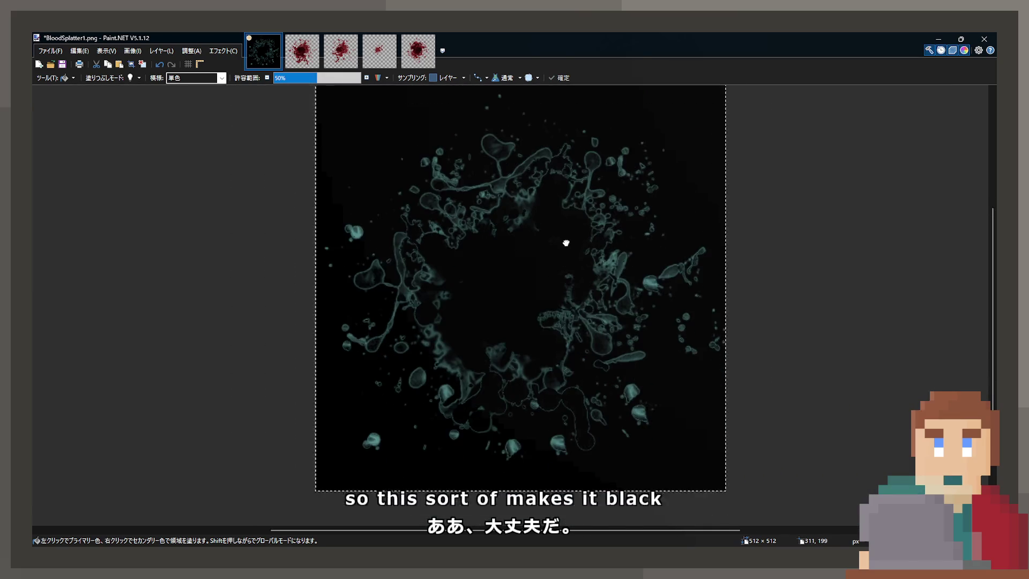
{"action": "left_click_drag", "start_coordinate": [565, 248], "coordinate": [574, 276]}
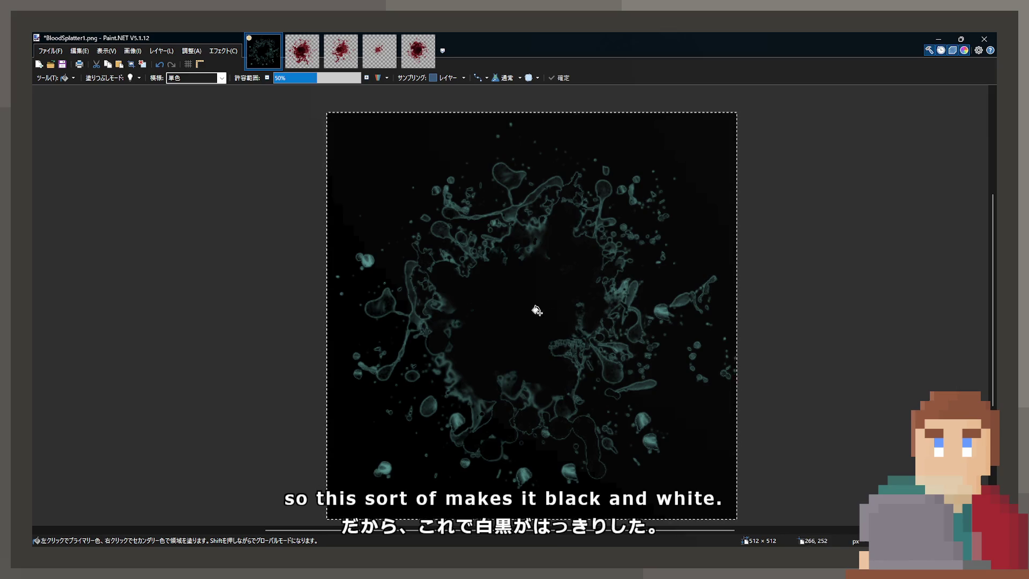
Step: Sample a colour, undo a trial dark red canvas fill, and convert the image to black and white
{"action": "key", "text": "k"}
{"action": "scroll", "coordinate": [336, 238], "scroll_direction": "up", "scroll_amount": 4}
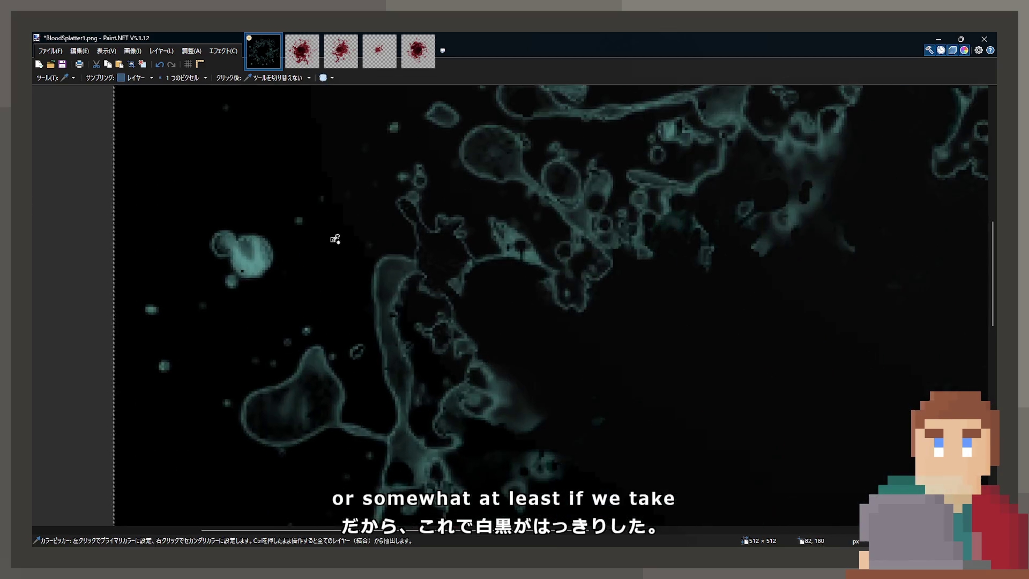
{"action": "scroll", "coordinate": [257, 252], "scroll_direction": "up", "scroll_amount": 3}
{"action": "scroll", "coordinate": [506, 325], "scroll_direction": "down", "scroll_amount": 2}
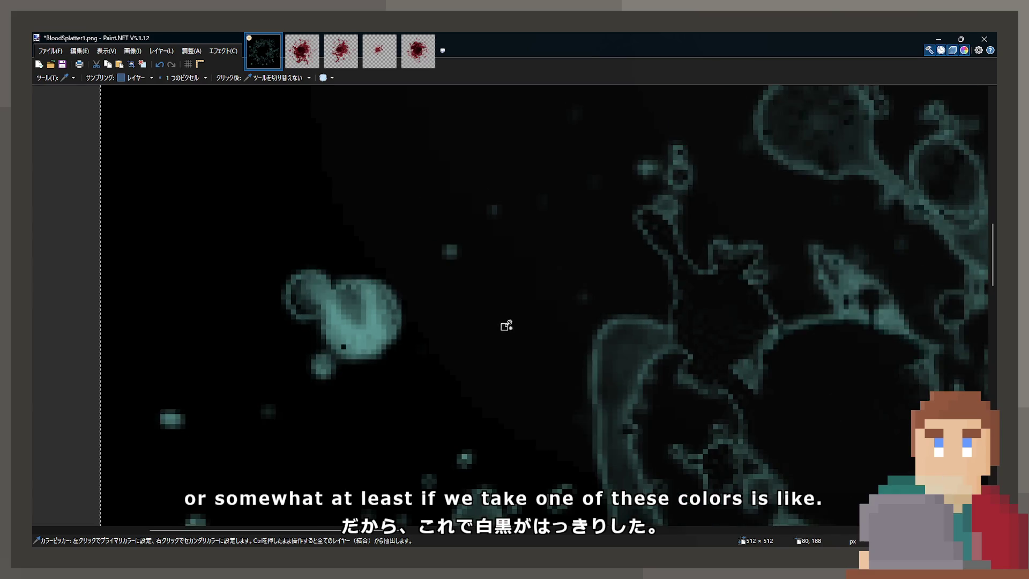
{"action": "scroll", "coordinate": [506, 325], "scroll_direction": "down", "scroll_amount": 5}
{"action": "key", "text": "f"}
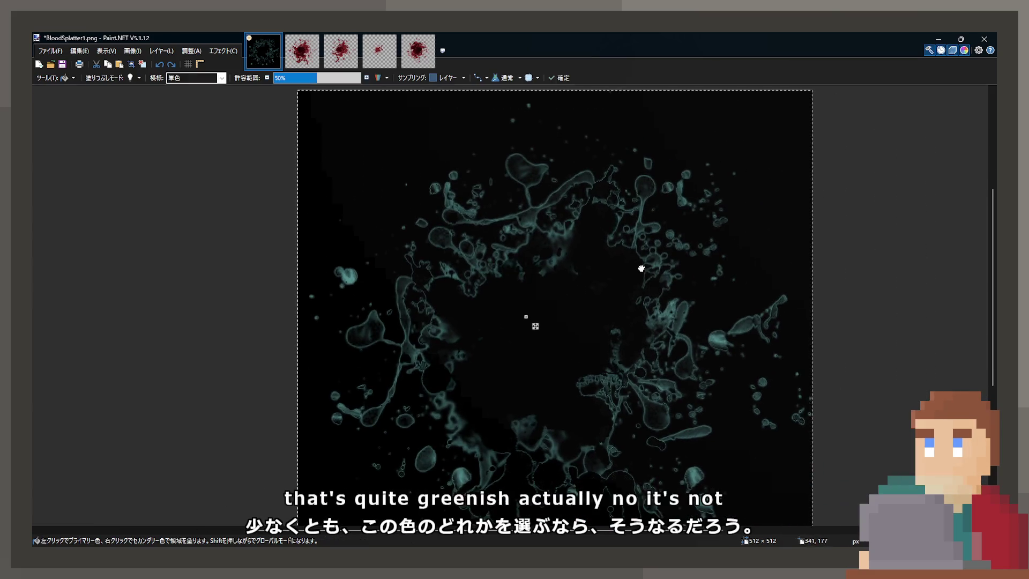
{"action": "left_click", "coordinate": [534, 303]}
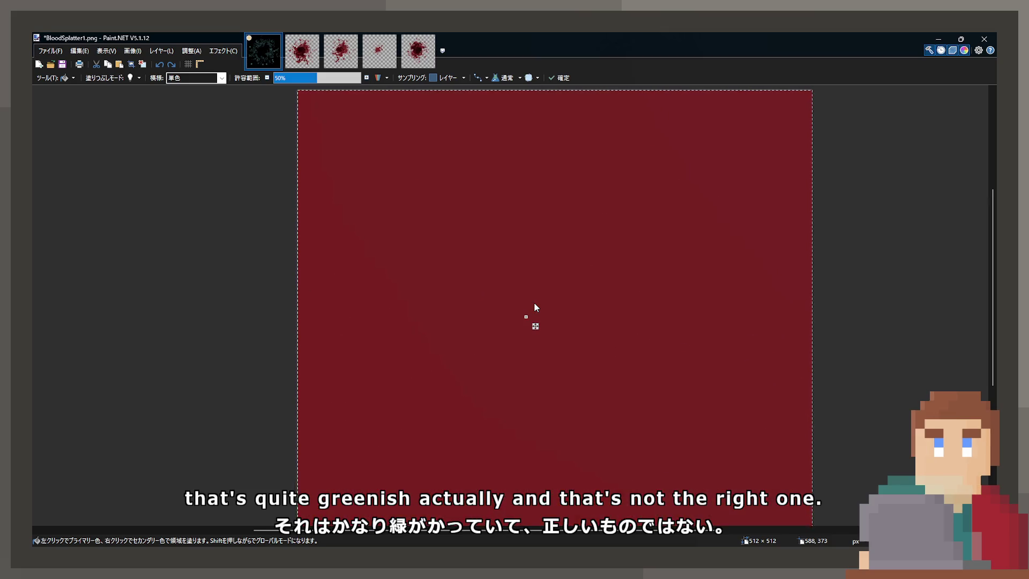
{"action": "key", "text": "ctrl+z"}
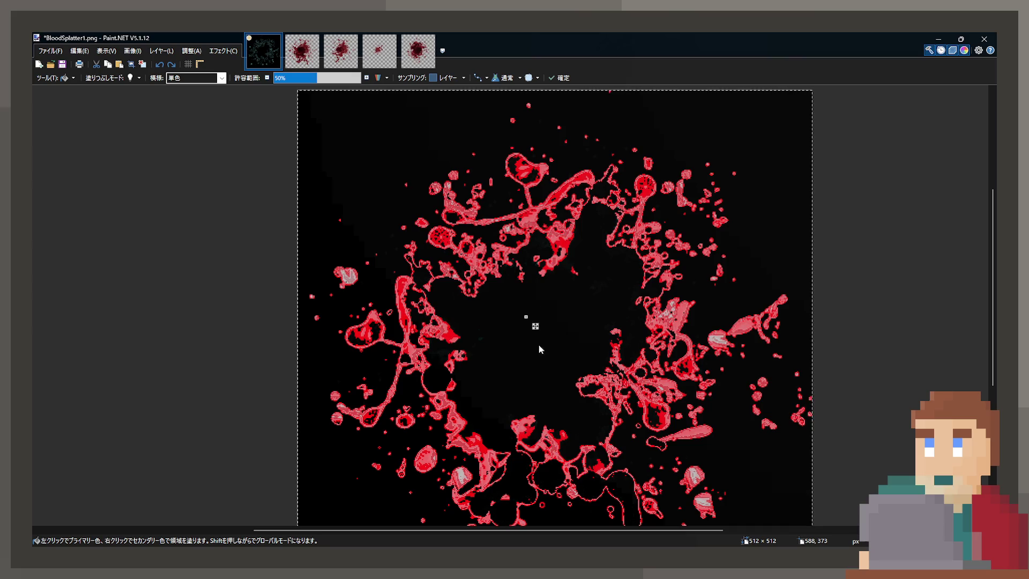
{"action": "left_click_drag", "start_coordinate": [522, 331], "coordinate": [482, 274]}
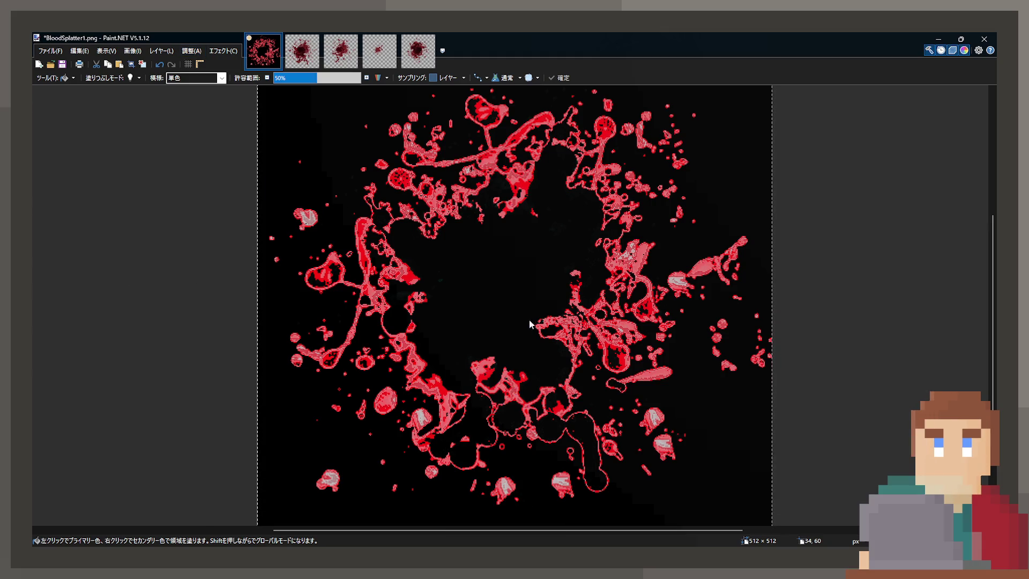
{"action": "key", "text": "ctrl+shift+g"}
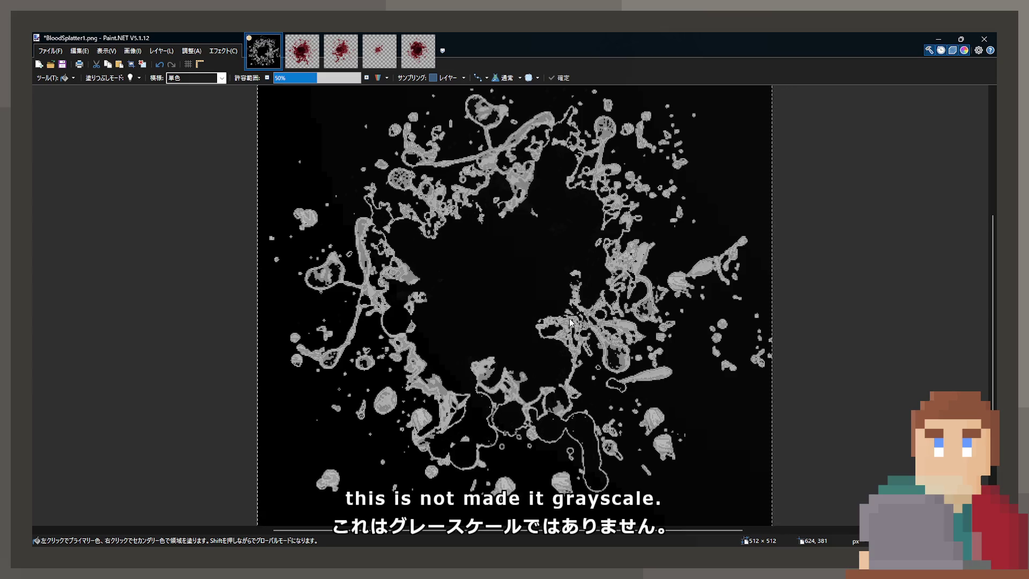
Step: Fill the splatter's black interior solid white after undoing trial fills of its centre
{"action": "key", "text": "ctrl+z"}
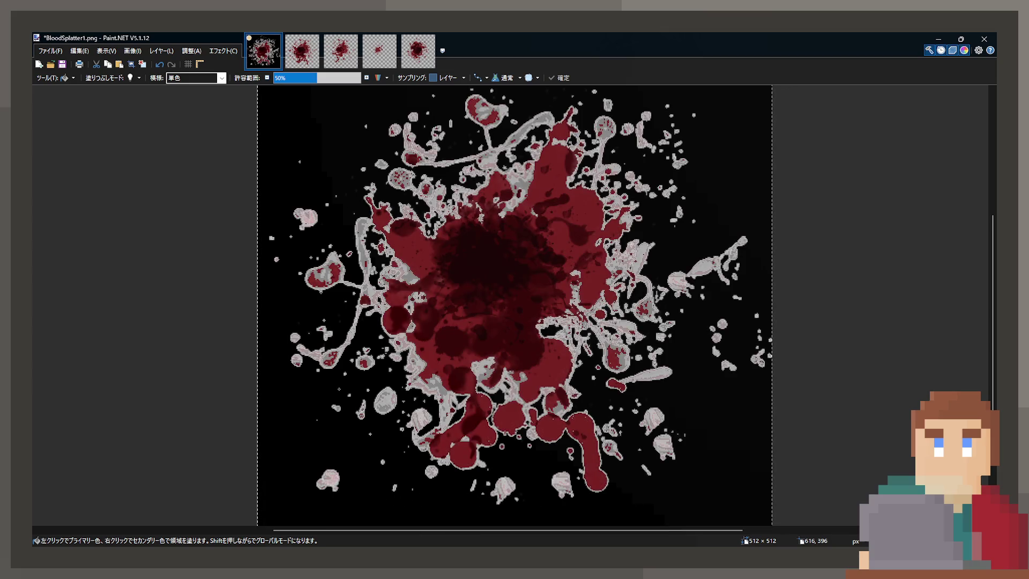
{"action": "left_click", "coordinate": [513, 304]}
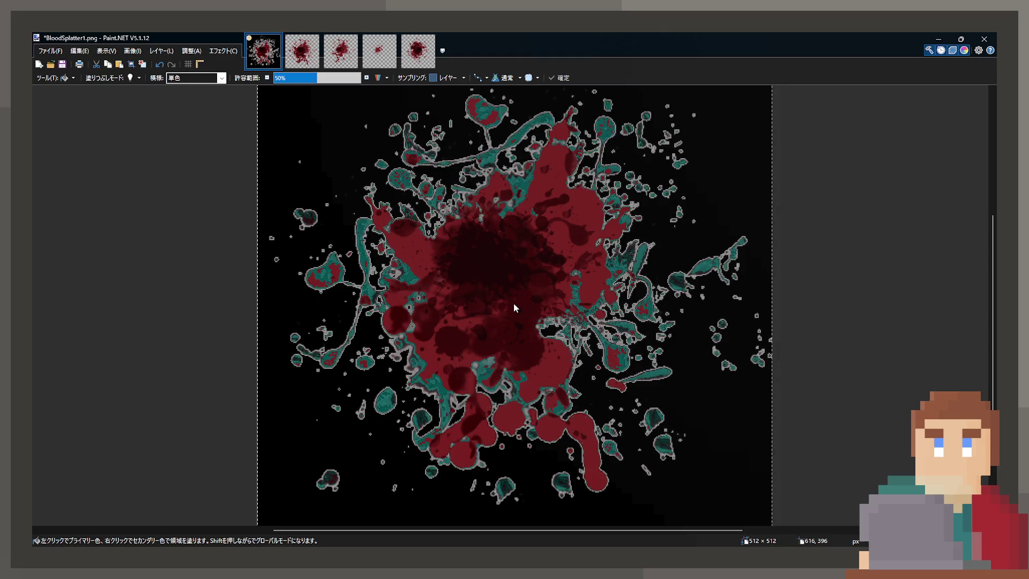
{"action": "key", "text": "ctrl+z"}
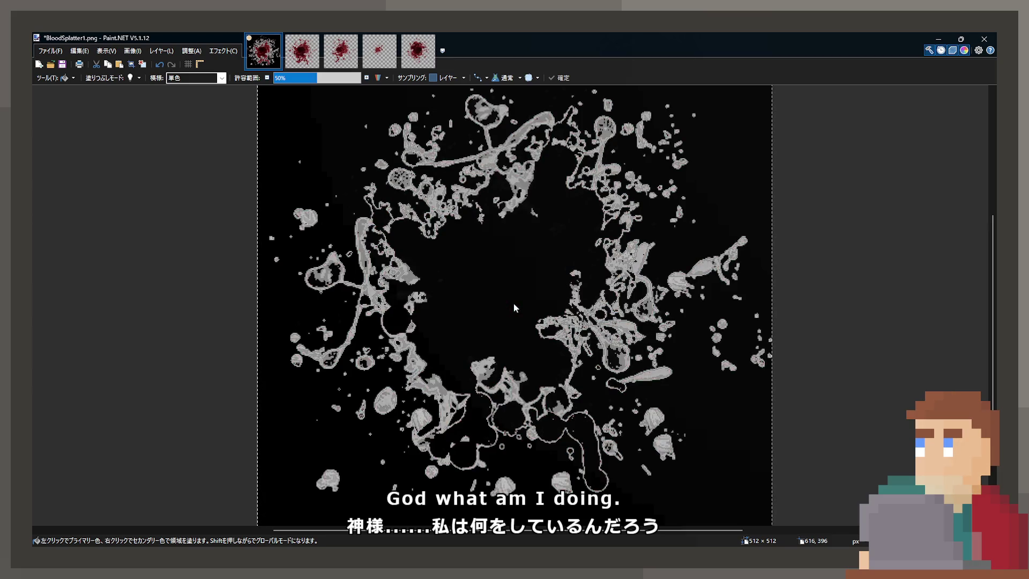
{"action": "left_click", "coordinate": [510, 300]}
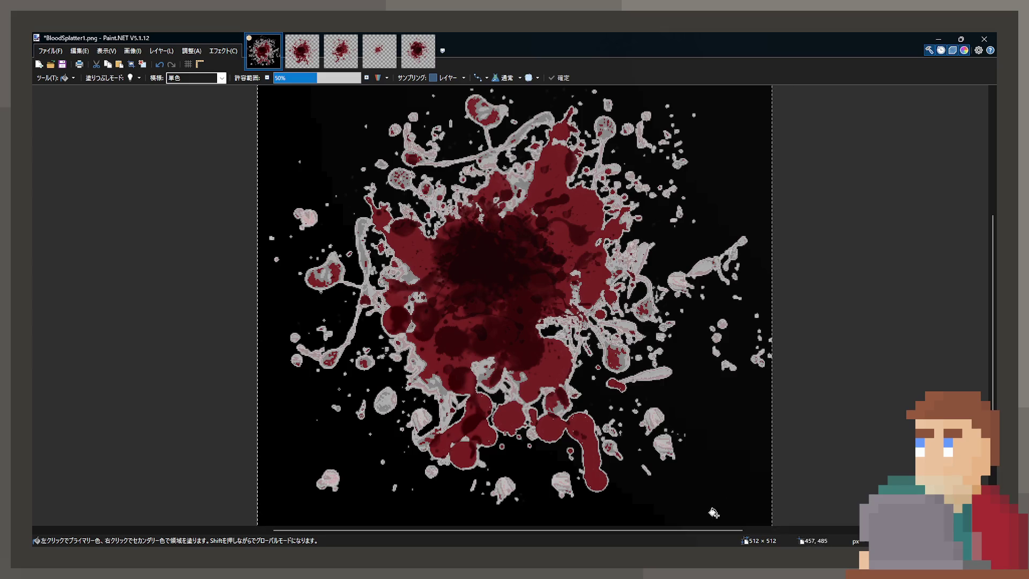
{"action": "key", "text": "ctrl+z"}
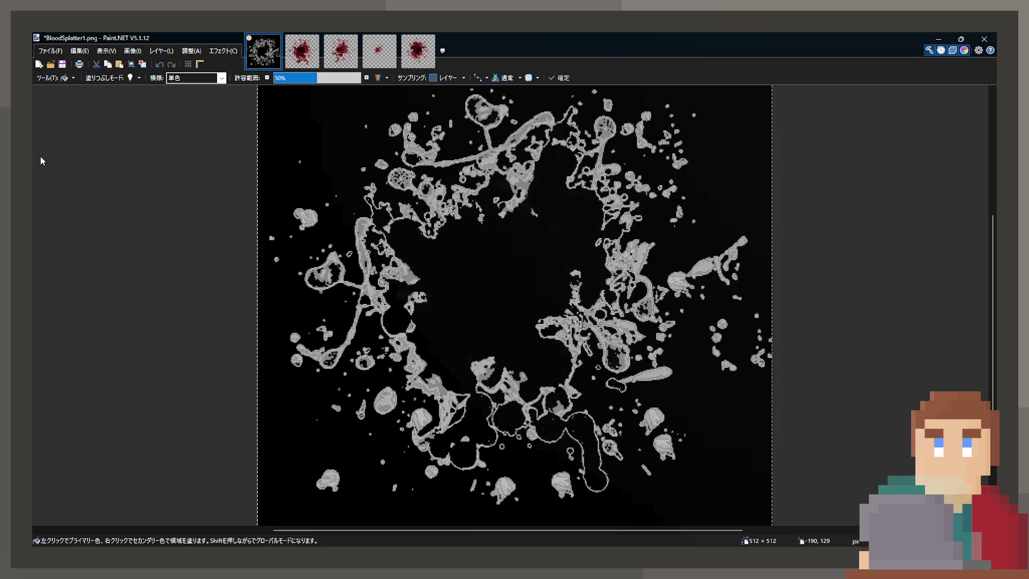
{"action": "left_click", "coordinate": [443, 336]}
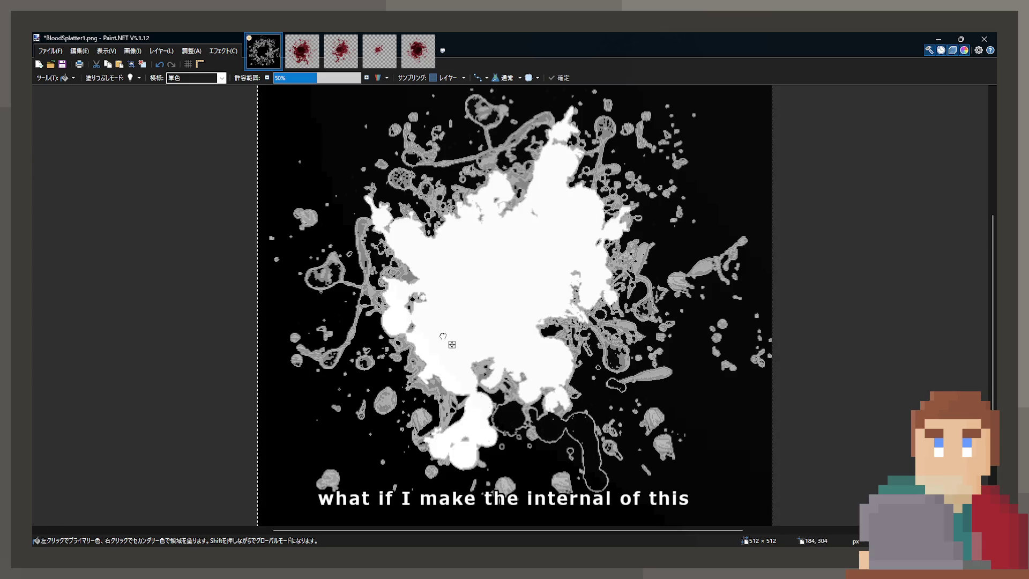
Step: Fill the round and looped enclosed black areas white, undoing the last fill
{"action": "scroll", "coordinate": [539, 427], "scroll_direction": "up", "scroll_amount": 1}
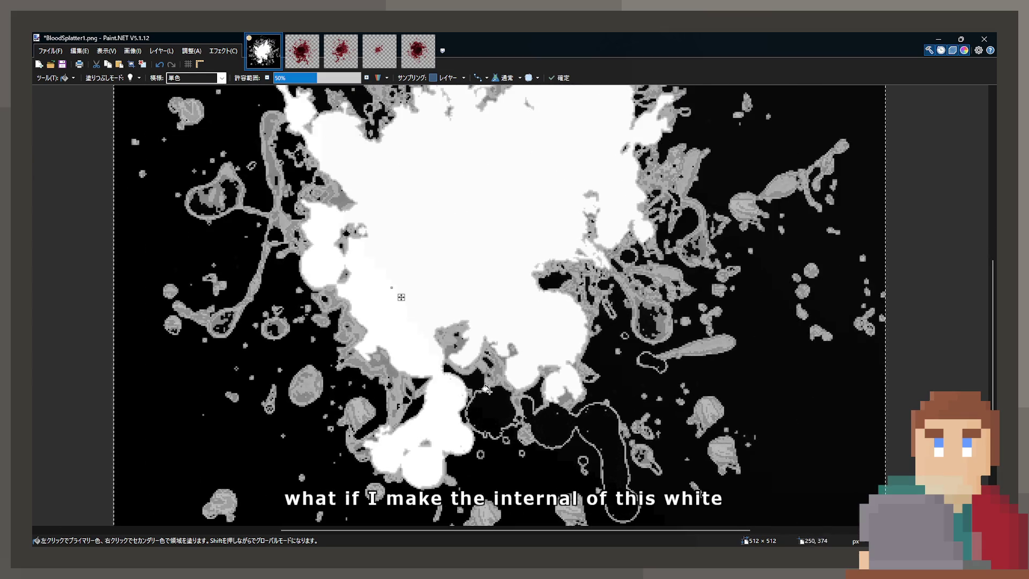
{"action": "left_click", "coordinate": [490, 391]}
{"action": "left_click", "coordinate": [554, 418]}
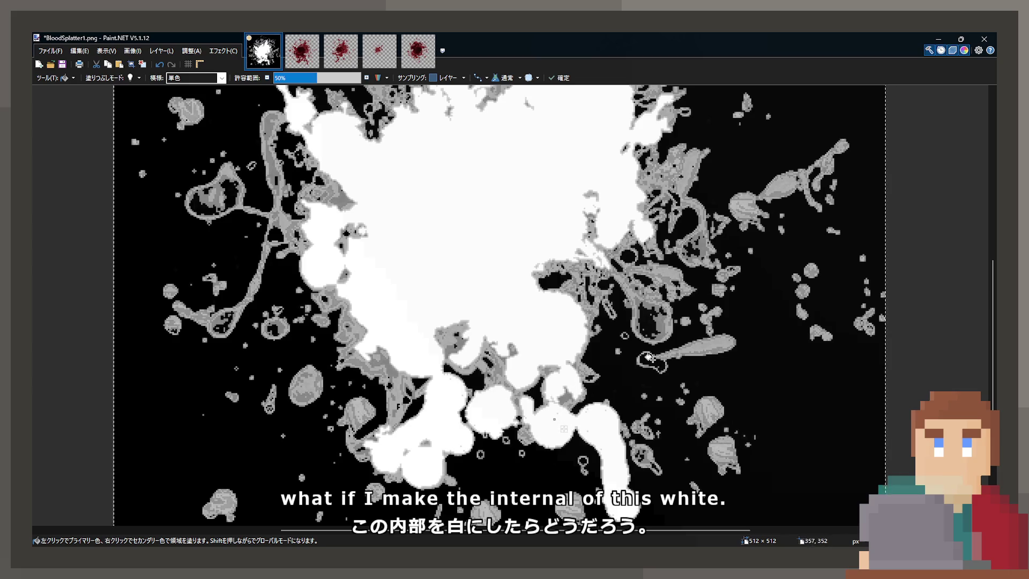
{"action": "left_click", "coordinate": [640, 316]}
{"action": "left_click", "coordinate": [660, 316]}
{"action": "scroll", "coordinate": [635, 312], "scroll_direction": "up", "scroll_amount": 1}
{"action": "scroll", "coordinate": [635, 312], "scroll_direction": "up", "scroll_amount": 2}
{"action": "key", "text": "ctrl+z"}
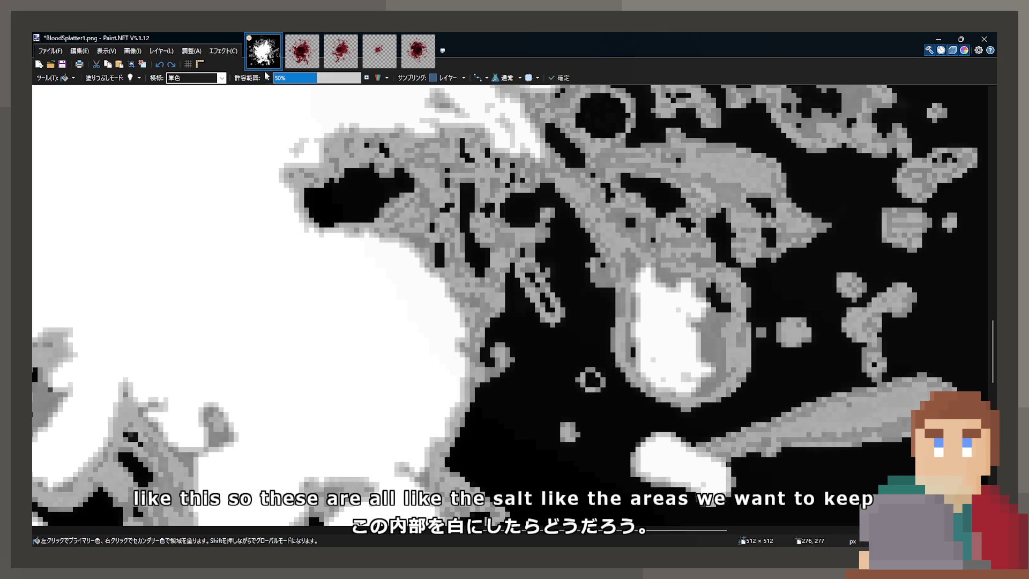
Step: Set fill tolerance to about 15% and fill the black circle and a small pocket white
{"action": "left_click", "coordinate": [274, 78]}
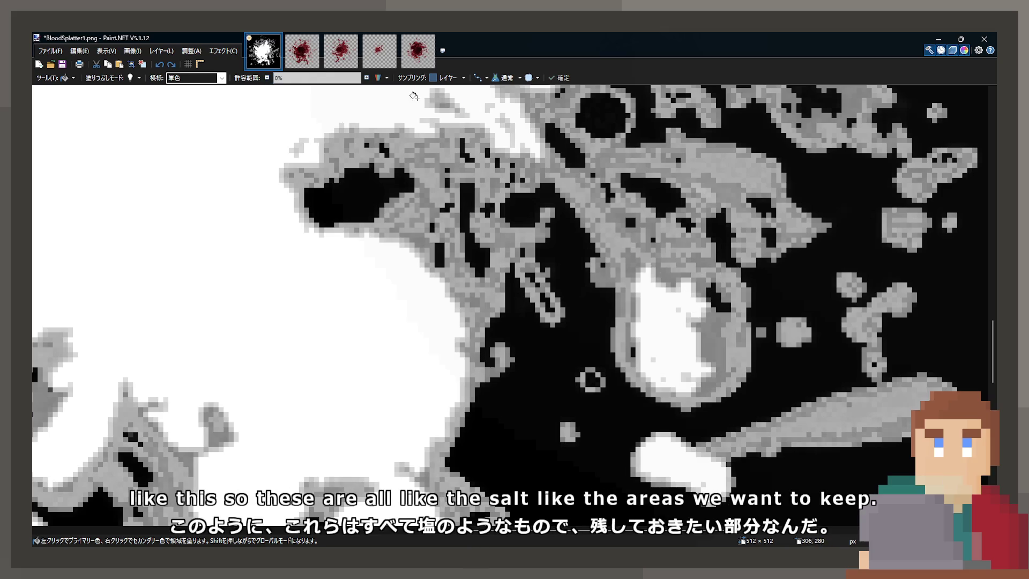
{"action": "scroll", "coordinate": [280, 80], "scroll_direction": "up", "scroll_amount": 3}
{"action": "left_click", "coordinate": [285, 81]}
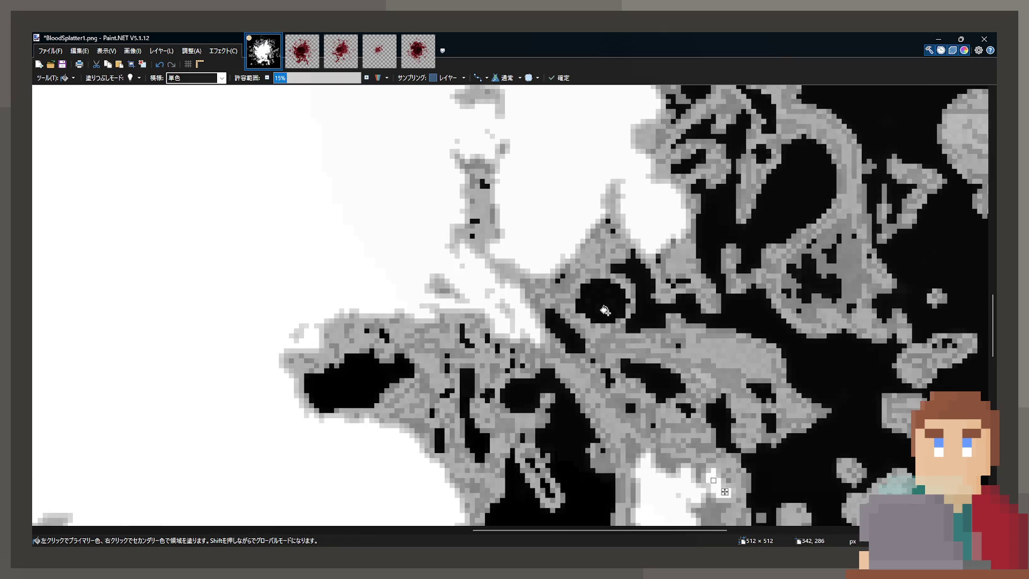
{"action": "left_click", "coordinate": [563, 329]}
{"action": "scroll", "coordinate": [552, 358], "scroll_direction": "down", "scroll_amount": 2}
{"action": "left_click", "coordinate": [442, 381]}
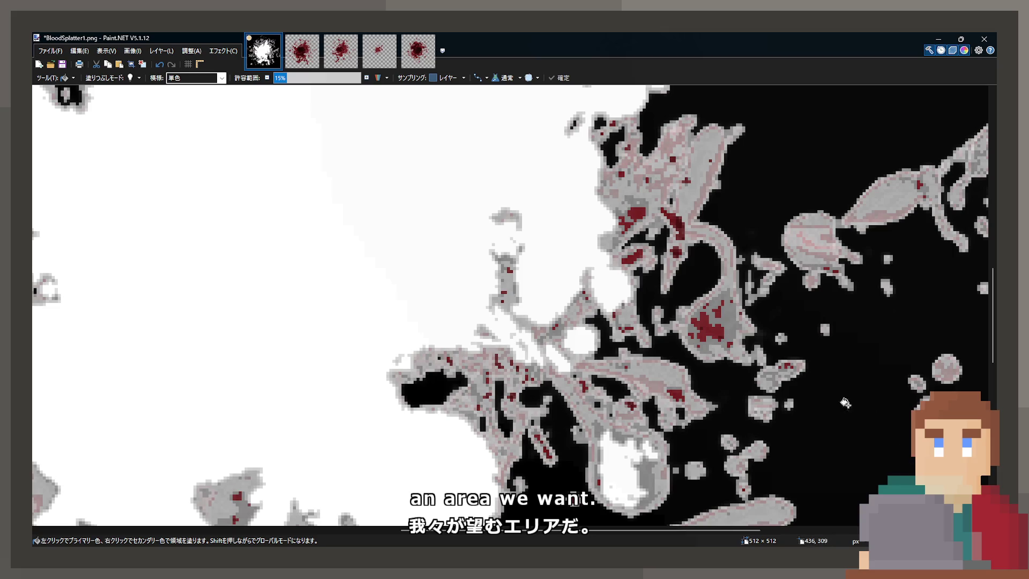
Step: Fill the red patches in the cluster, near the top and in the upper-left blob white
{"action": "scroll", "coordinate": [707, 322], "scroll_direction": "up", "scroll_amount": 2}
{"action": "left_click", "coordinate": [691, 316]}
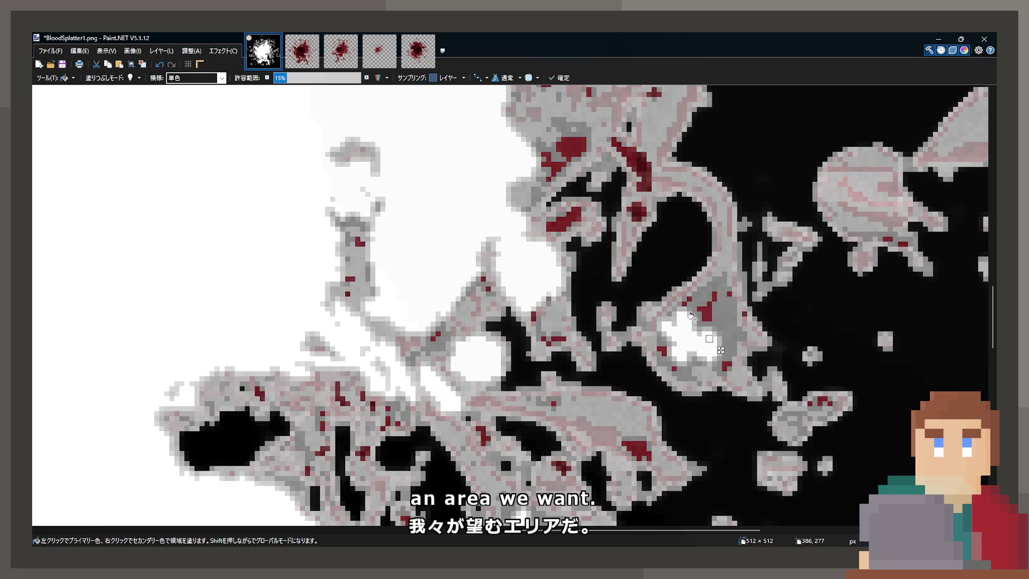
{"action": "left_click", "coordinate": [634, 169]}
{"action": "left_click", "coordinate": [563, 149]}
{"action": "left_click", "coordinate": [555, 166]}
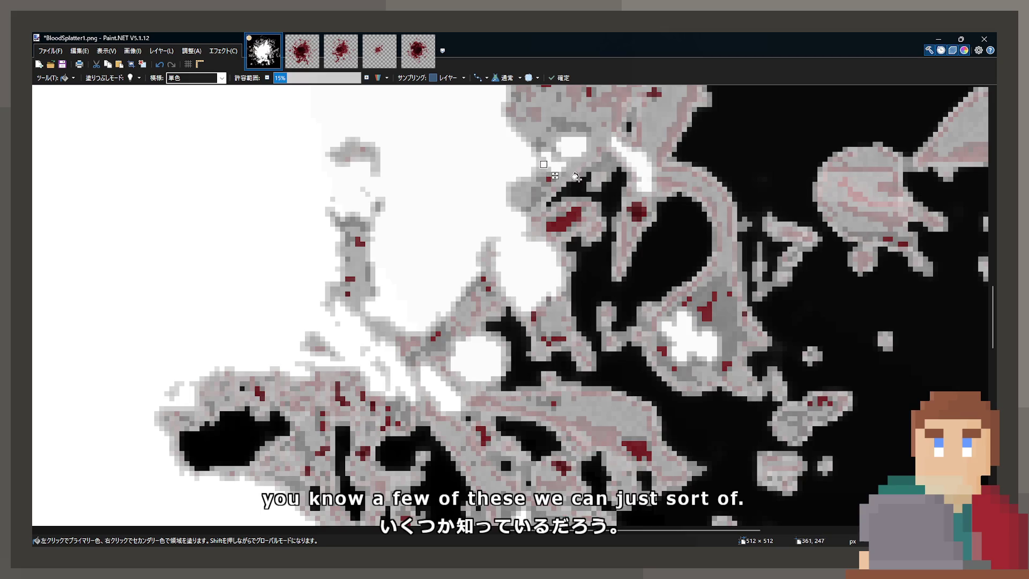
{"action": "left_click", "coordinate": [633, 211]}
{"action": "left_click", "coordinate": [563, 218]}
{"action": "scroll", "coordinate": [562, 219], "scroll_direction": "down", "scroll_amount": 4}
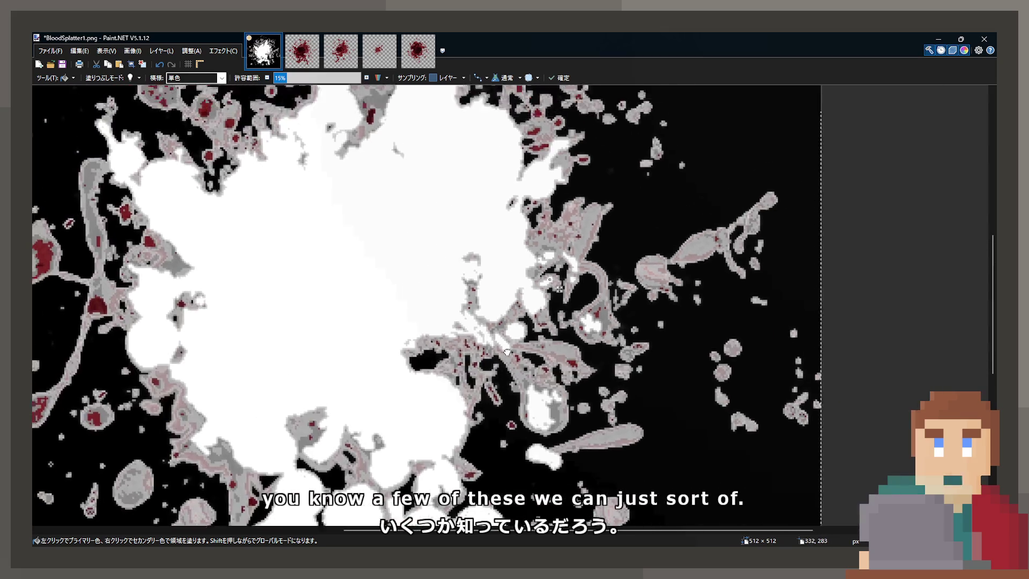
{"action": "scroll", "coordinate": [436, 225], "scroll_direction": "up", "scroll_amount": 3}
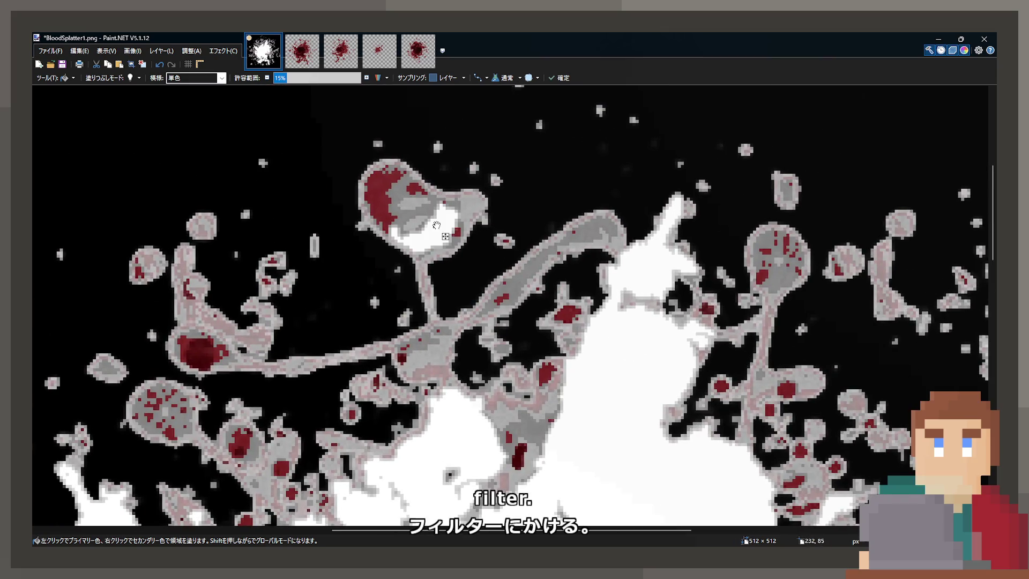
{"action": "left_click", "coordinate": [418, 188]}
{"action": "left_click", "coordinate": [382, 181]}
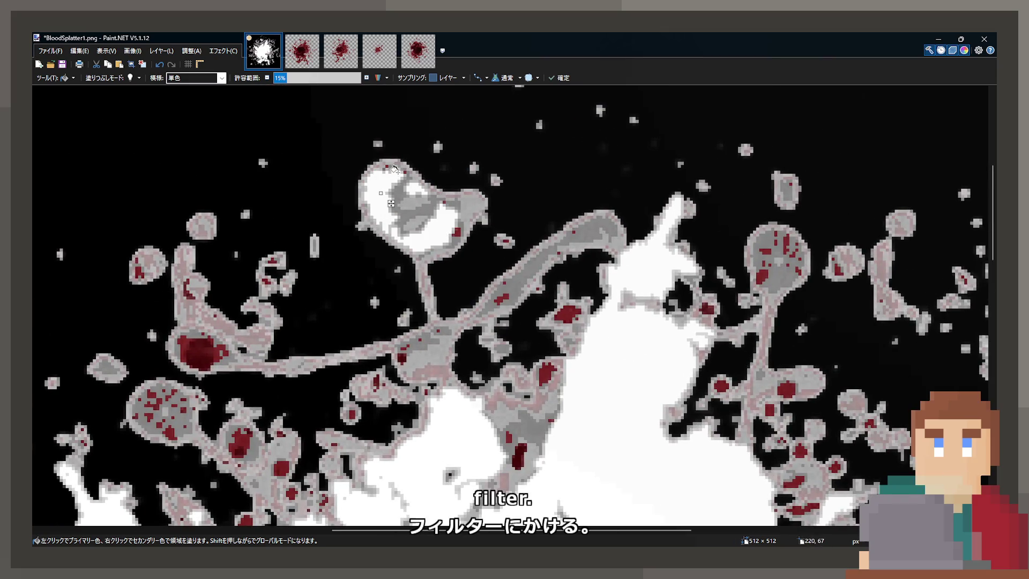
{"action": "left_click", "coordinate": [455, 232]}
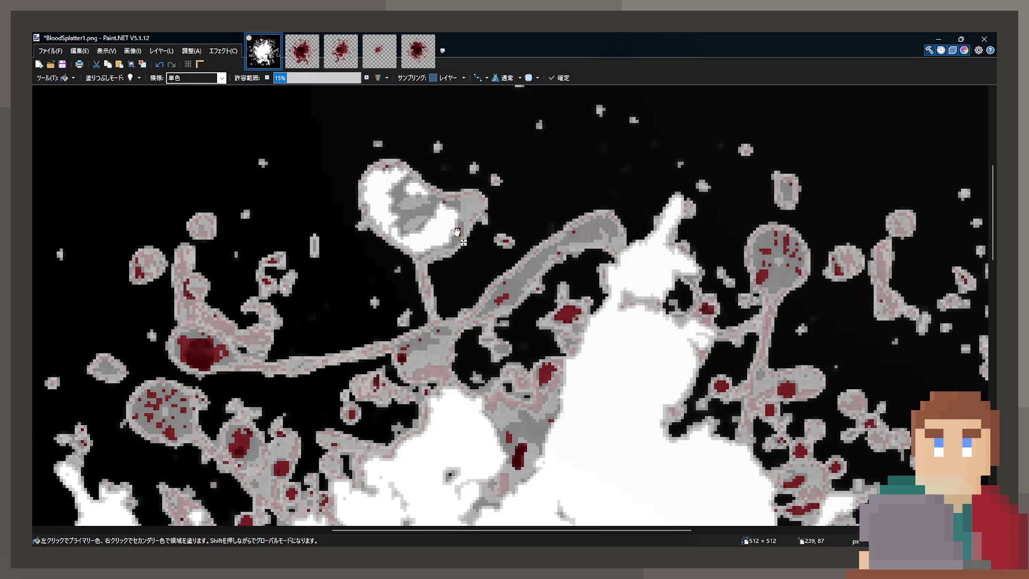
{"action": "scroll", "coordinate": [403, 289], "scroll_direction": "down", "scroll_amount": 3}
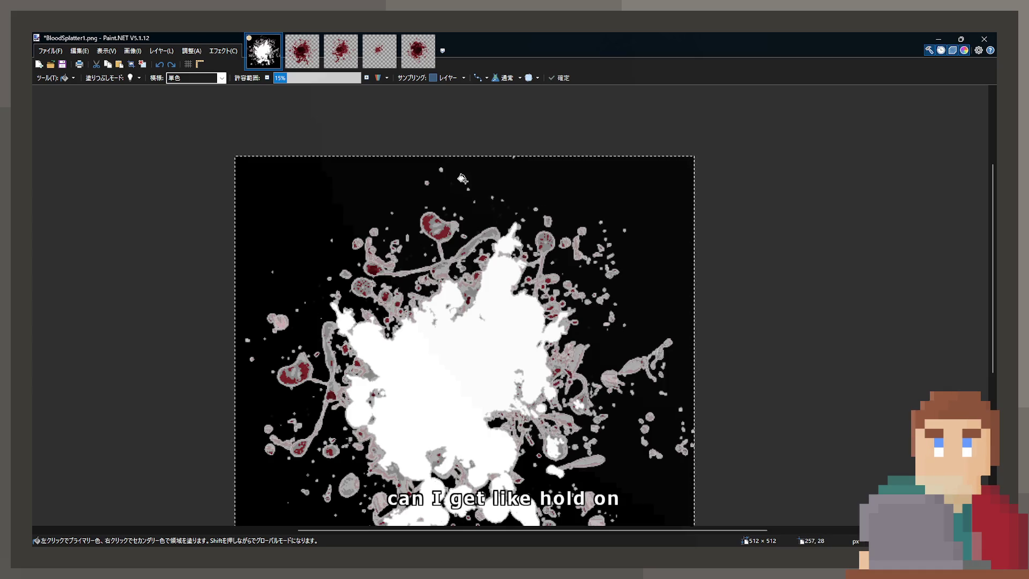
Step: Apply greyscale again, then undo it along with the white fill
{"action": "key", "text": "ctrl+shift+g"}
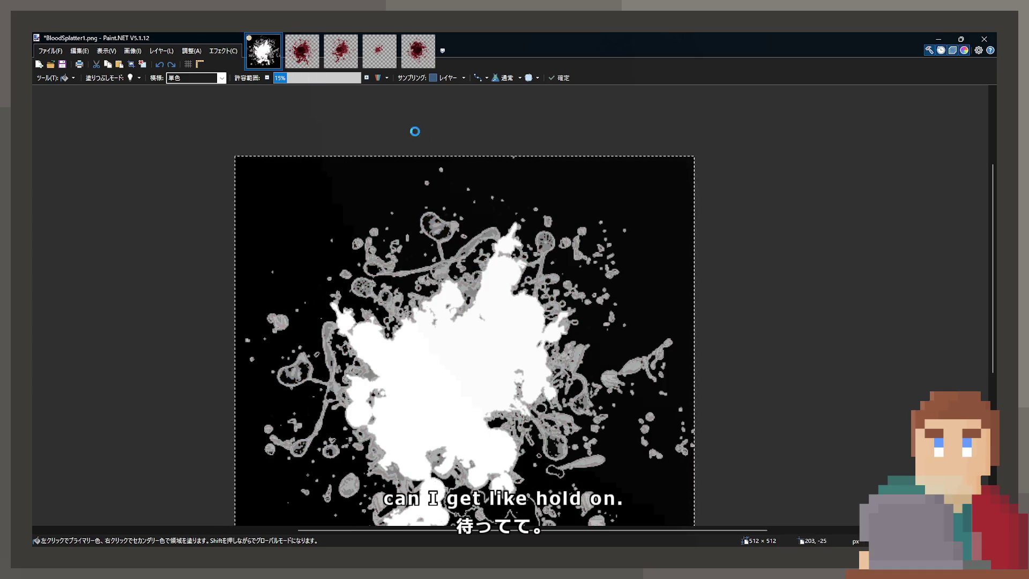
{"action": "key", "text": "ctrl+z"}
{"action": "key", "text": "ctrl+z"}
{"action": "scroll", "coordinate": [546, 196], "scroll_direction": "down", "scroll_amount": 1}
{"action": "scroll", "coordinate": [557, 230], "scroll_direction": "down", "scroll_amount": 1}
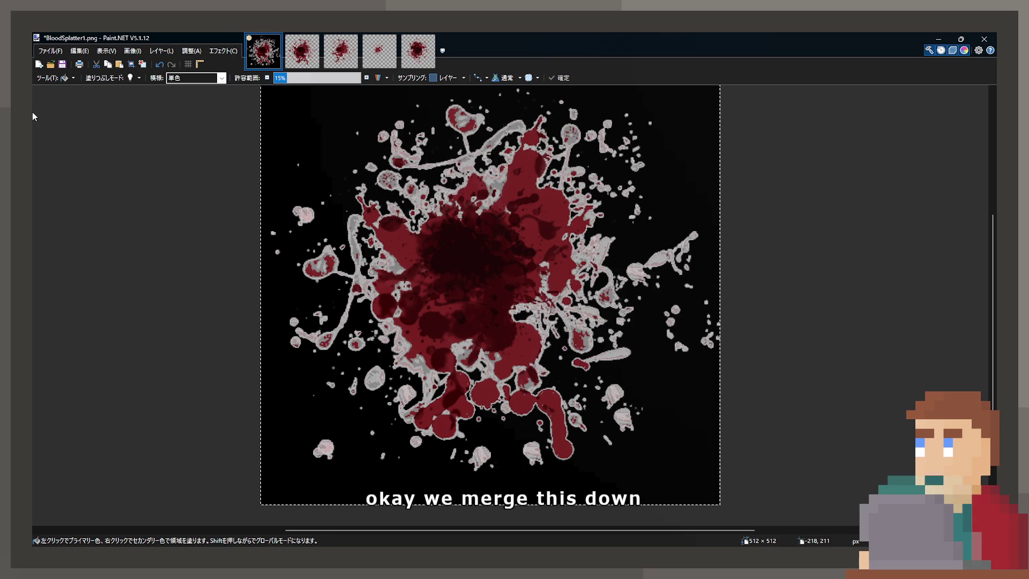
Step: Magic-wand the background around the splatter and copy the merged image
{"action": "key", "text": "ctrl+a"}
{"action": "key", "text": "s"}
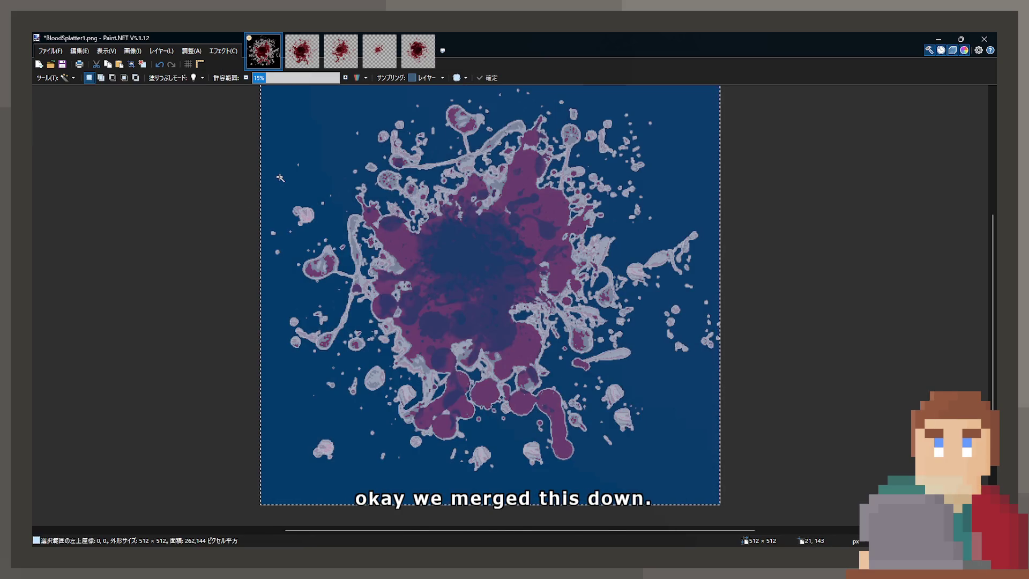
{"action": "left_click", "coordinate": [315, 151]}
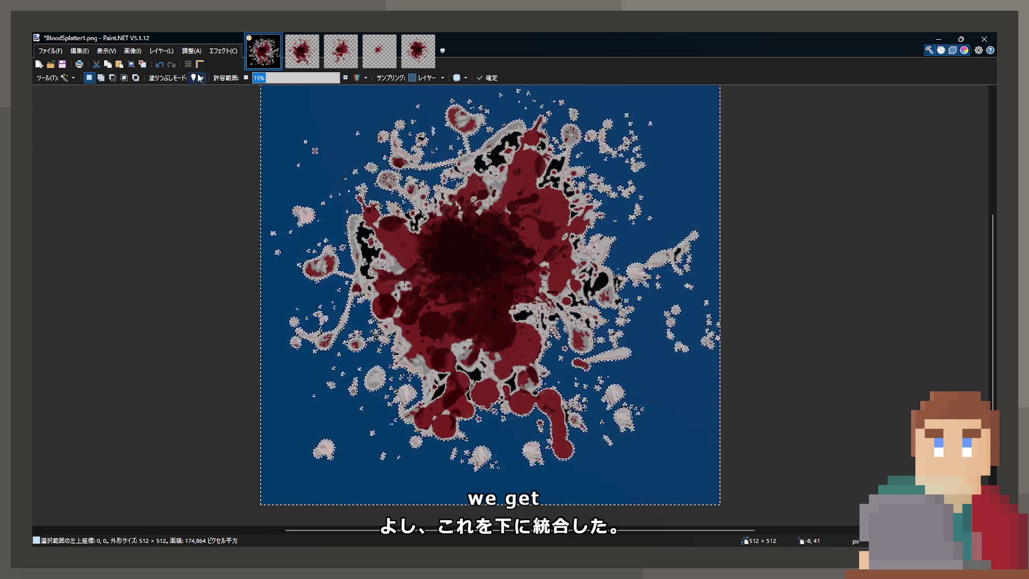
{"action": "left_click_drag", "start_coordinate": [285, 85], "coordinate": [213, 72]}
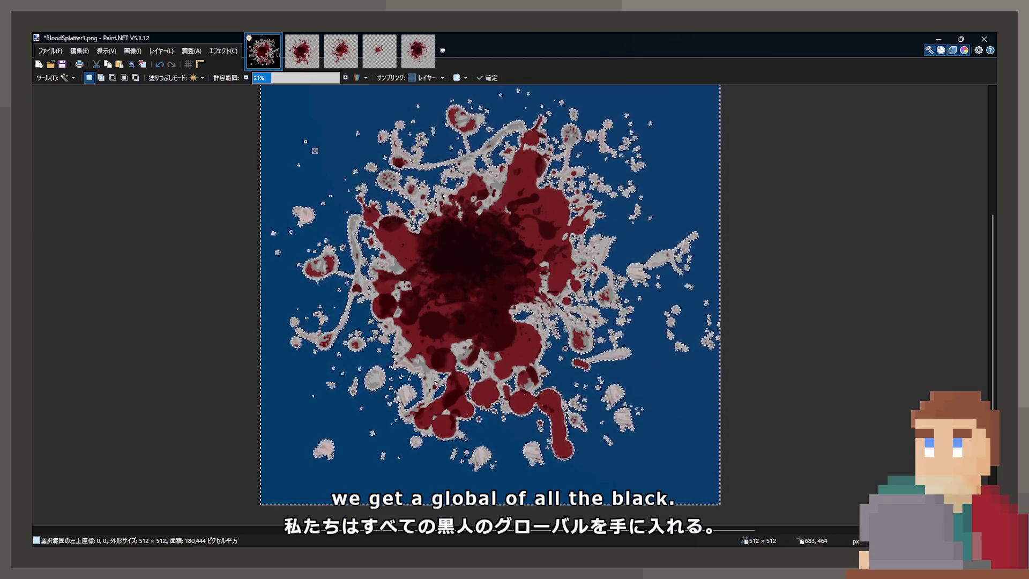
{"action": "key", "text": "m"}
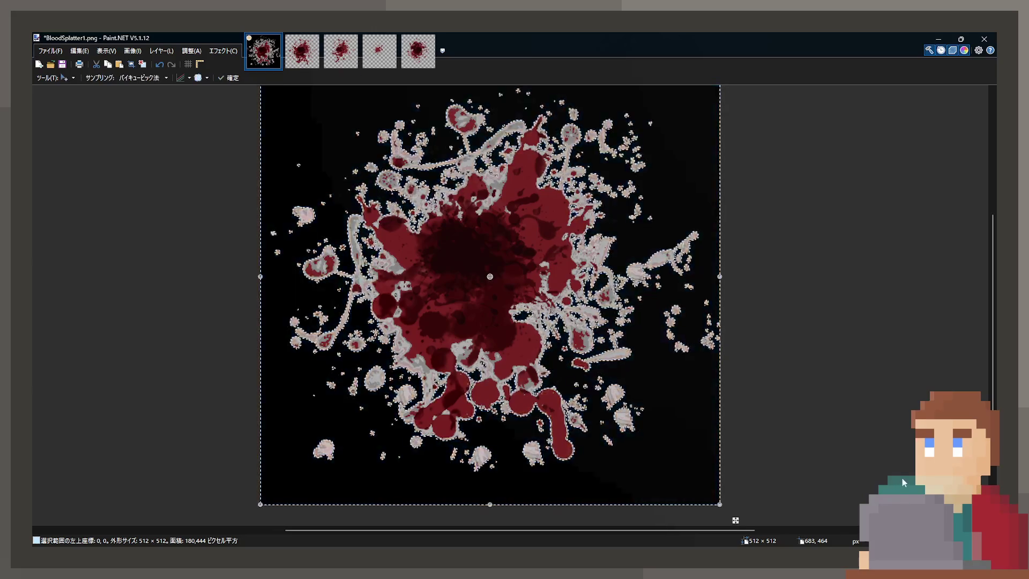
{"action": "key", "text": "ctrl+a"}
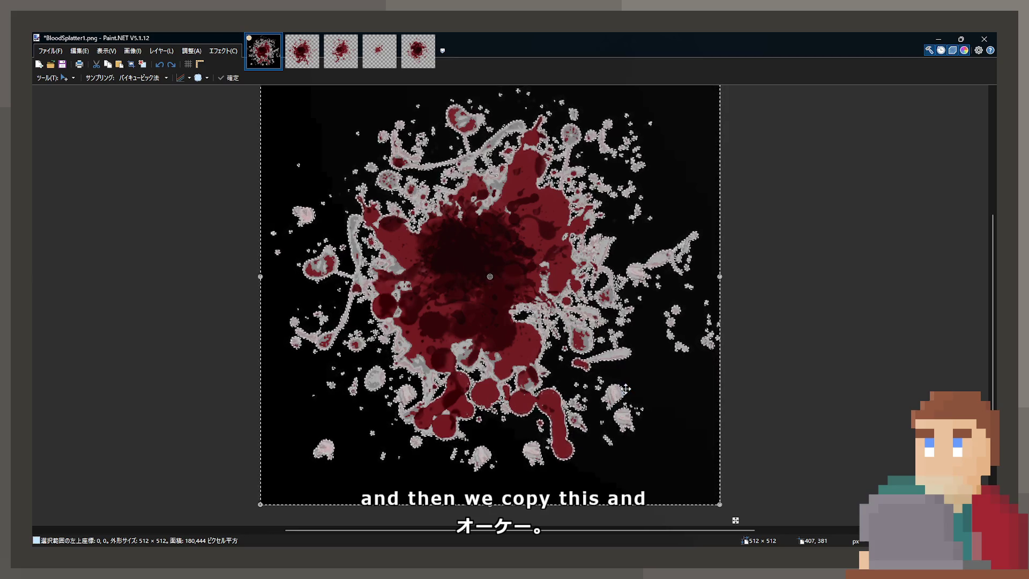
{"action": "key", "text": "ctrl+z"}
{"action": "key", "text": "ctrl+z"}
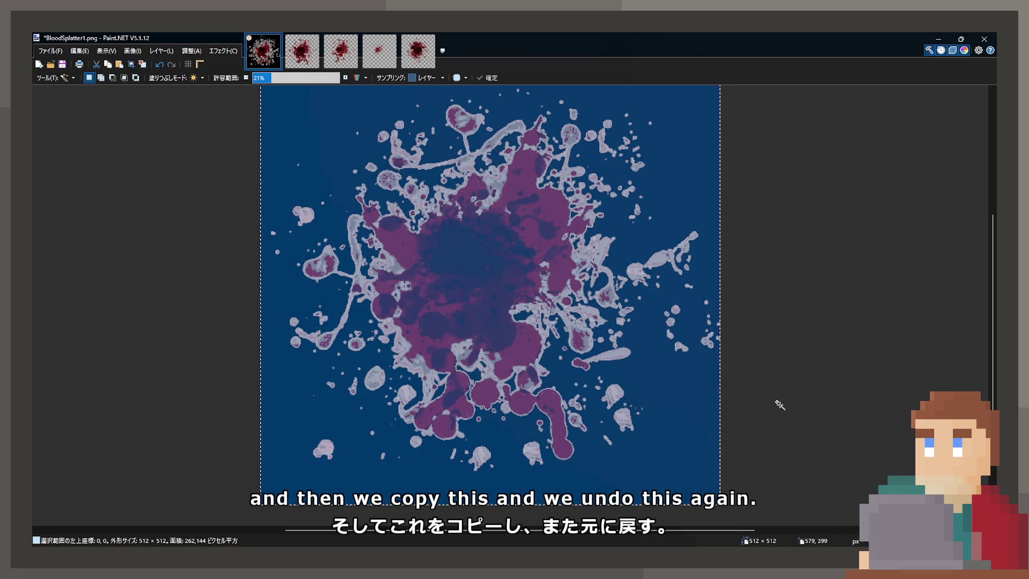
{"action": "key", "text": "ctrl+c"}
{"action": "key", "text": "ctrl+z"}
Step: Paste the flattened splatter back, wand-select its transparent areas and centre, then deselect
{"action": "key", "text": "ctrl+v"}
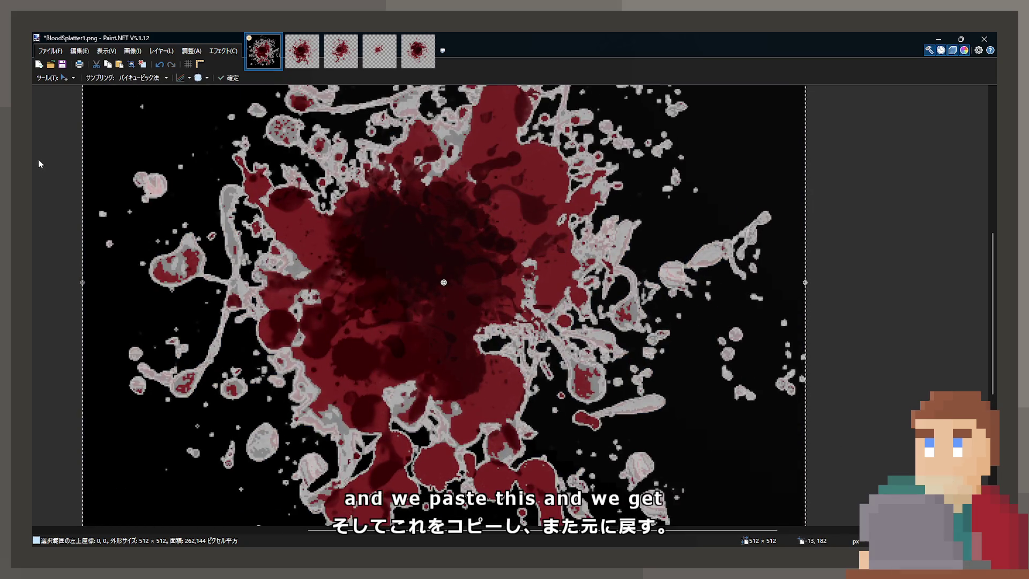
{"action": "key", "text": "s"}
{"action": "left_click", "coordinate": [379, 236]}
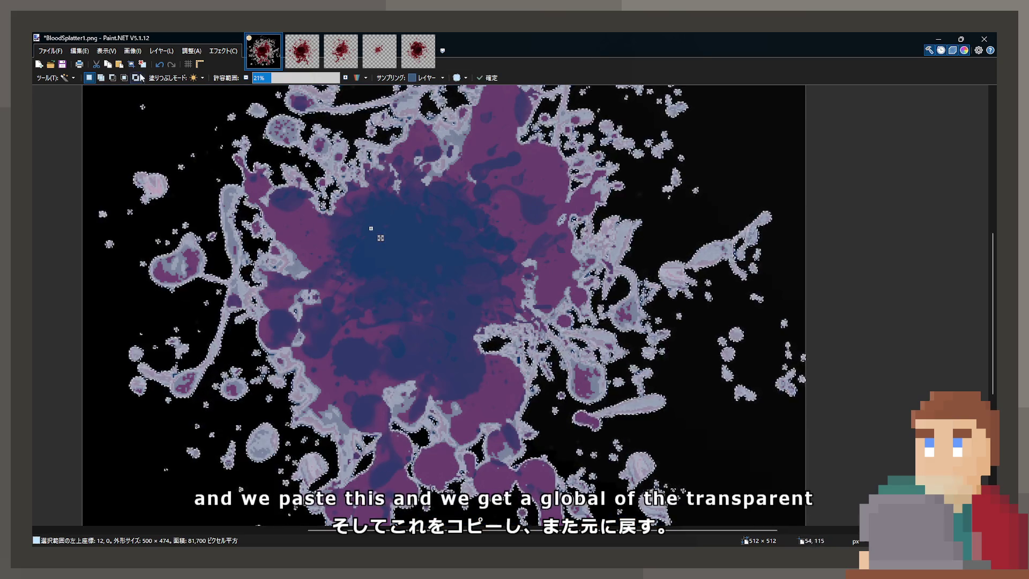
{"action": "left_click", "coordinate": [121, 219]}
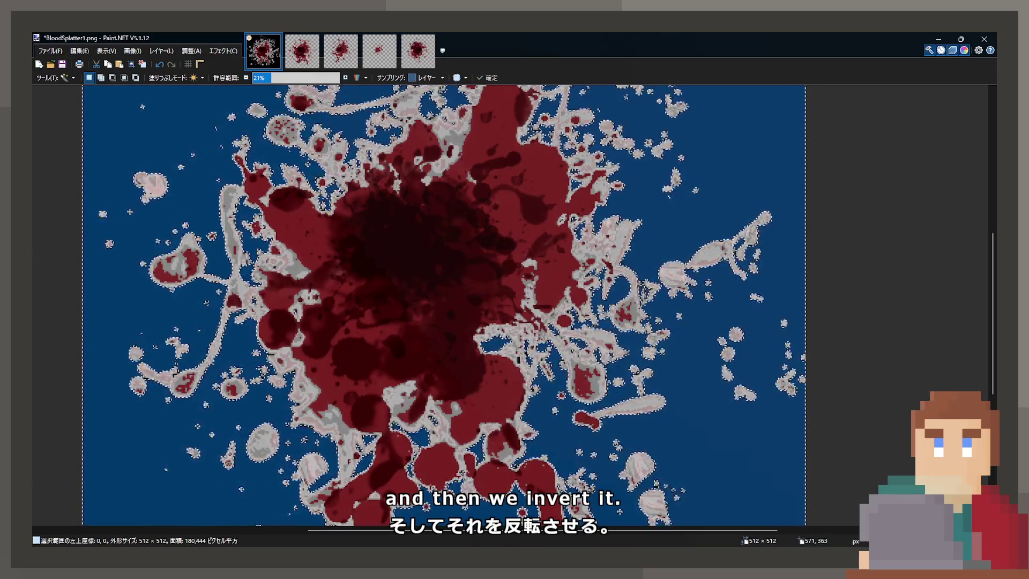
{"action": "left_click", "coordinate": [441, 273], "text": "ctrl"}
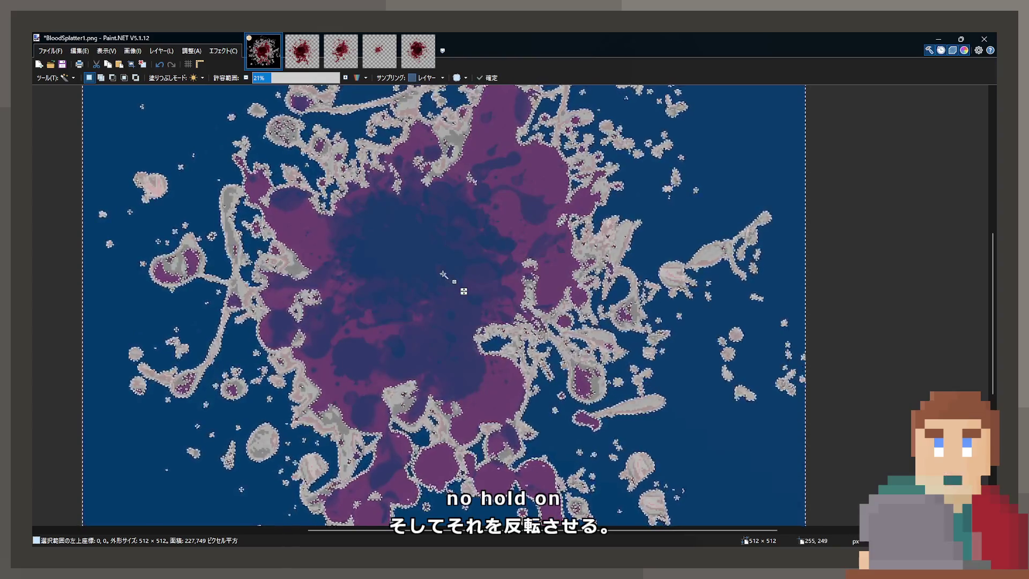
{"action": "key", "text": "ctrl+d"}
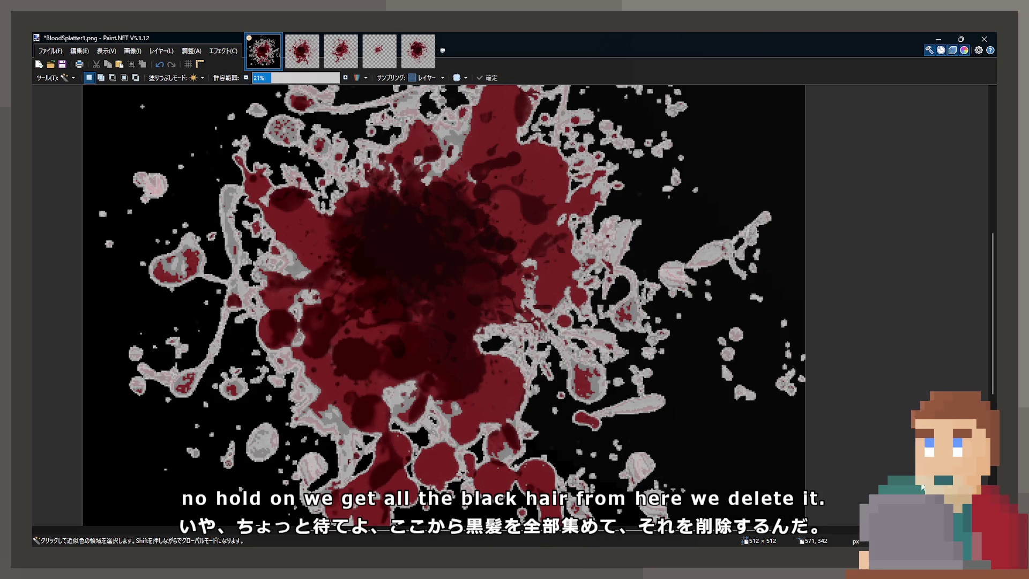
Step: Paint Bucket the splatter white, then undo the fill and inspect the image
{"action": "key", "text": "f"}
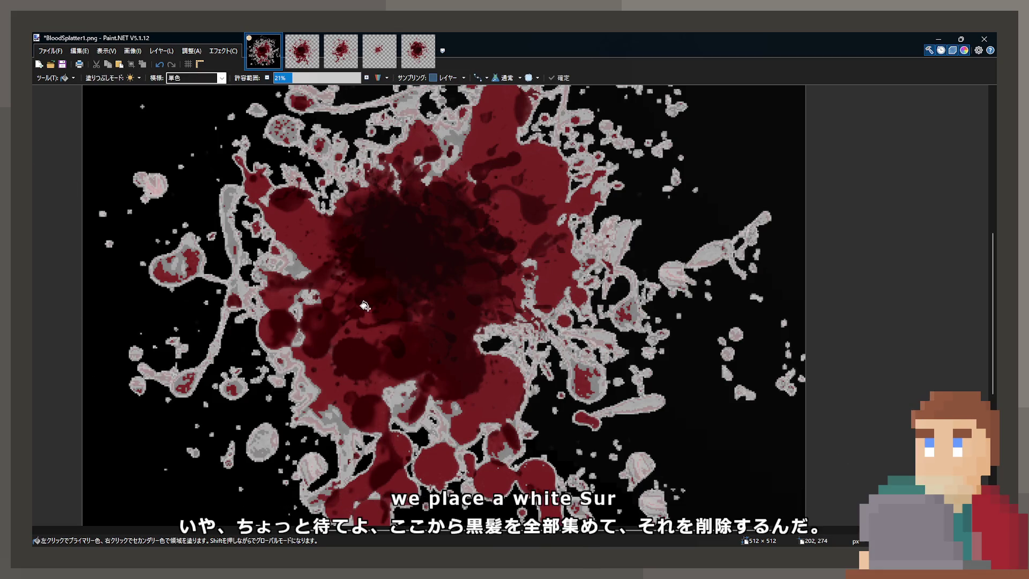
{"action": "left_click", "coordinate": [364, 306]}
{"action": "scroll", "coordinate": [483, 328], "scroll_direction": "down", "scroll_amount": 2}
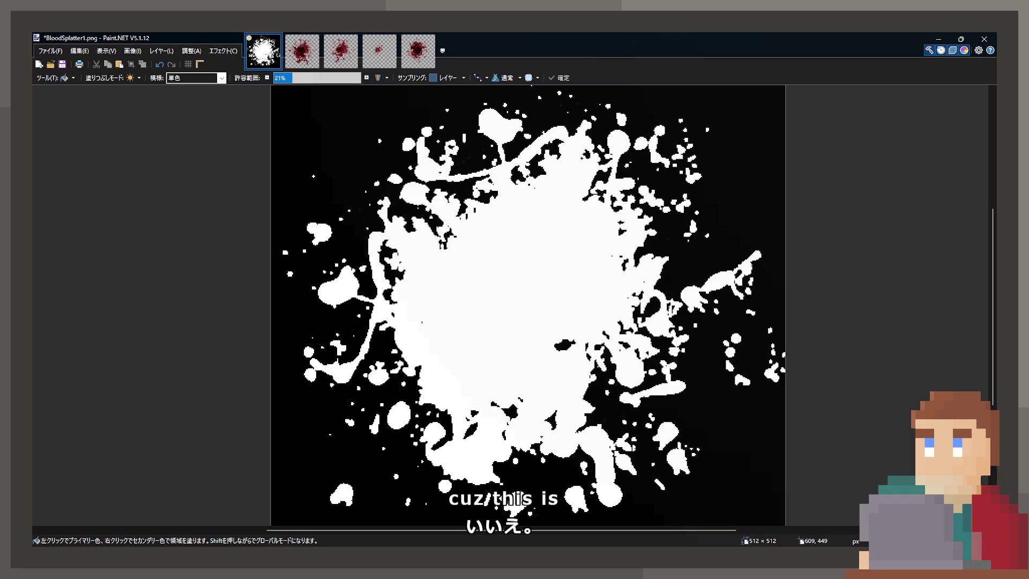
{"action": "key", "text": "ctrl+z"}
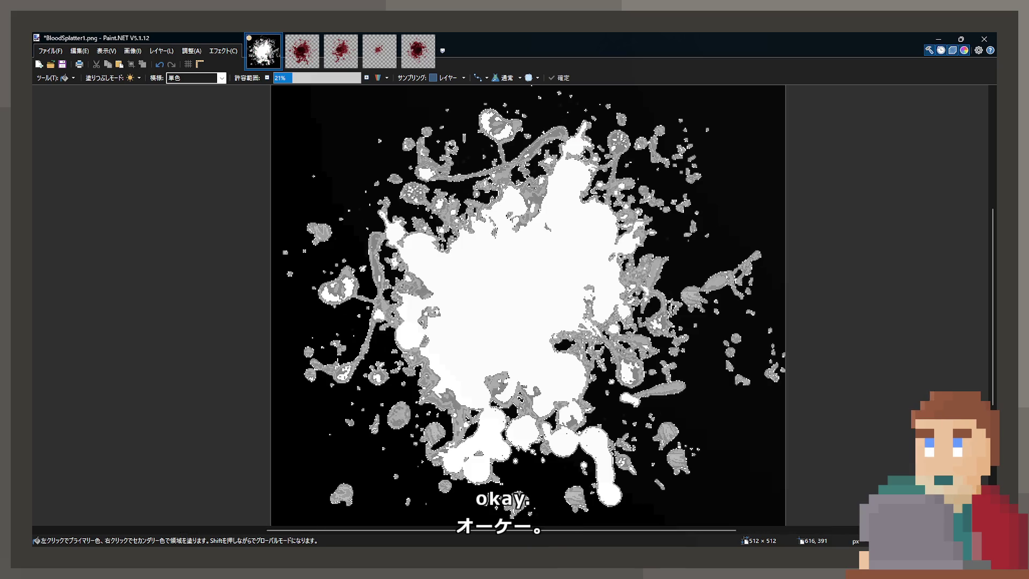
{"action": "scroll", "coordinate": [483, 276], "scroll_direction": "down", "scroll_amount": 2}
{"action": "scroll", "coordinate": [480, 270], "scroll_direction": "up", "scroll_amount": 2}
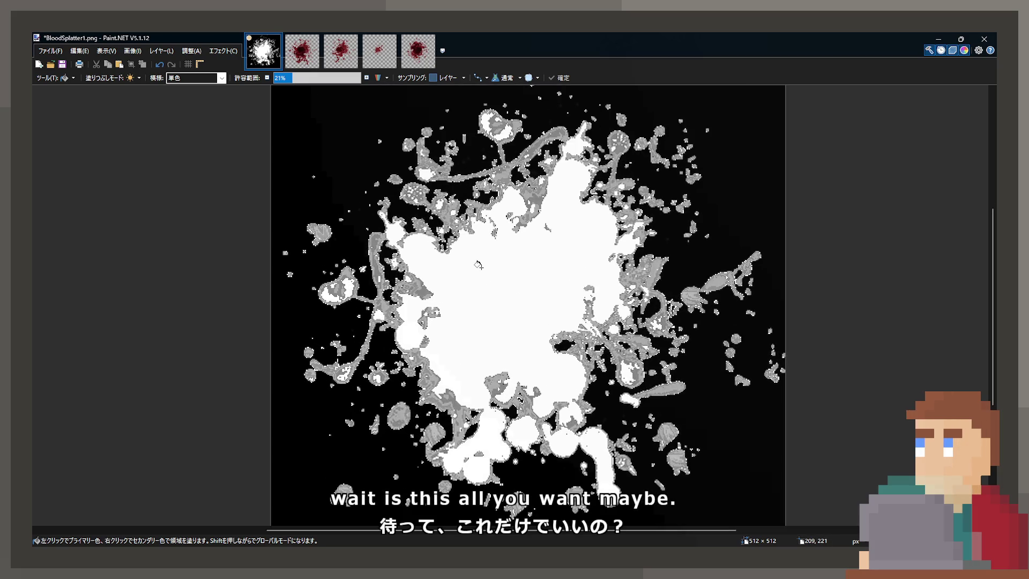
{"action": "scroll", "coordinate": [568, 289], "scroll_direction": "down", "scroll_amount": 1}
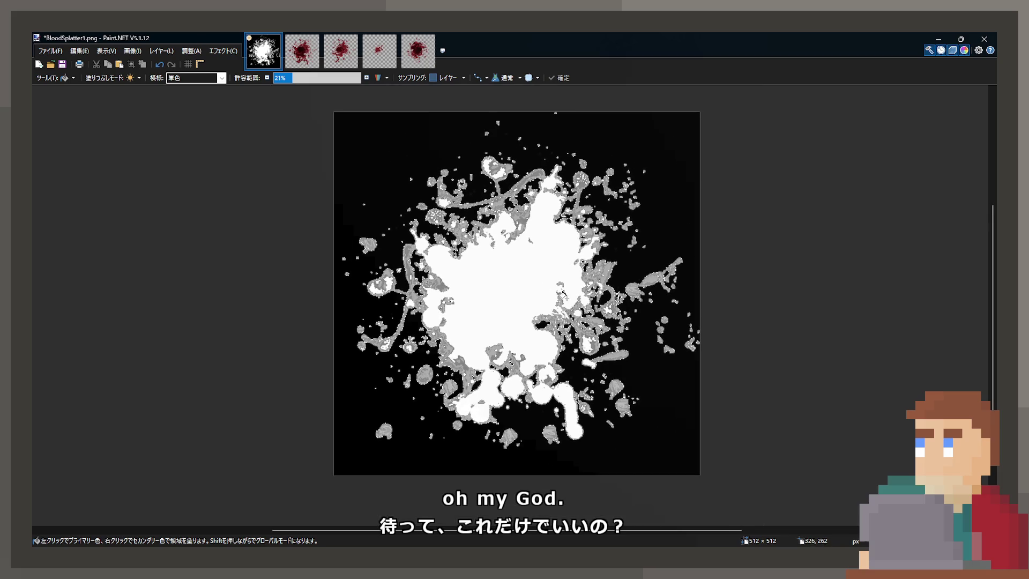
{"action": "scroll", "coordinate": [564, 295], "scroll_direction": "up", "scroll_amount": 1}
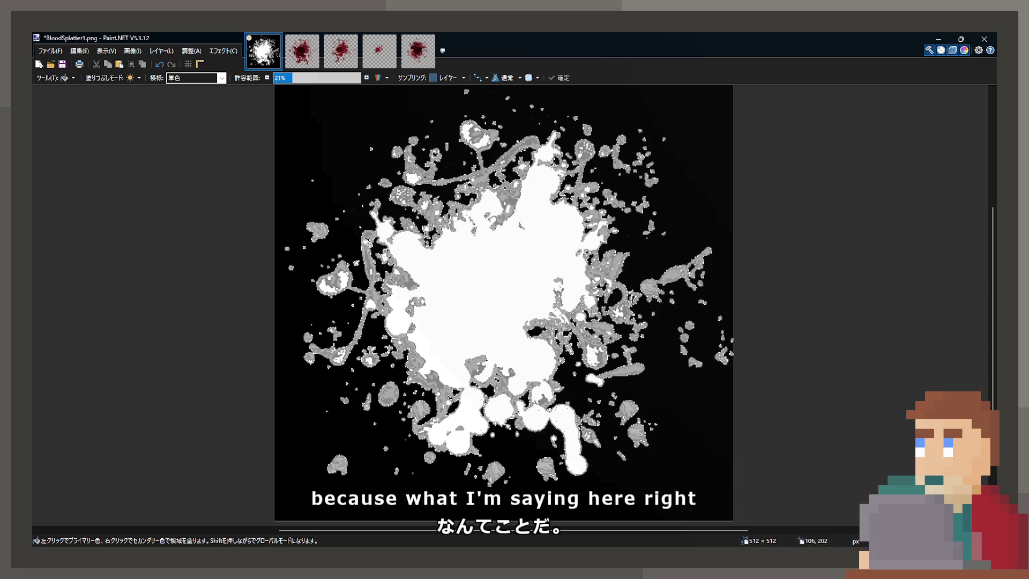
Step: Select all, save as BloodSplatter1_Opacity.jpg, and recall the previous merge command in the terminal
{"action": "key", "text": "ctrl+a"}
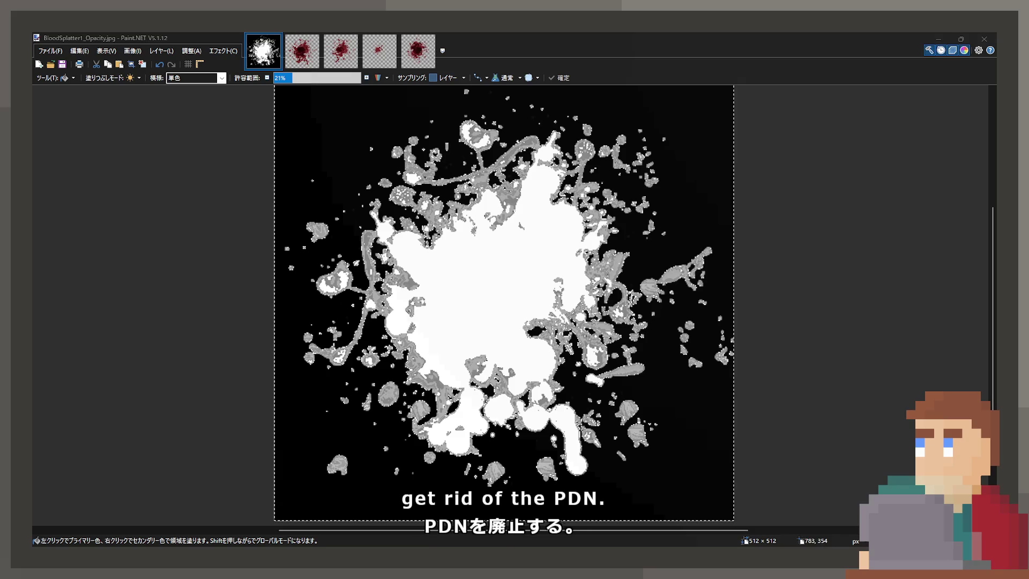
{"action": "key", "text": "alt+Tab"}
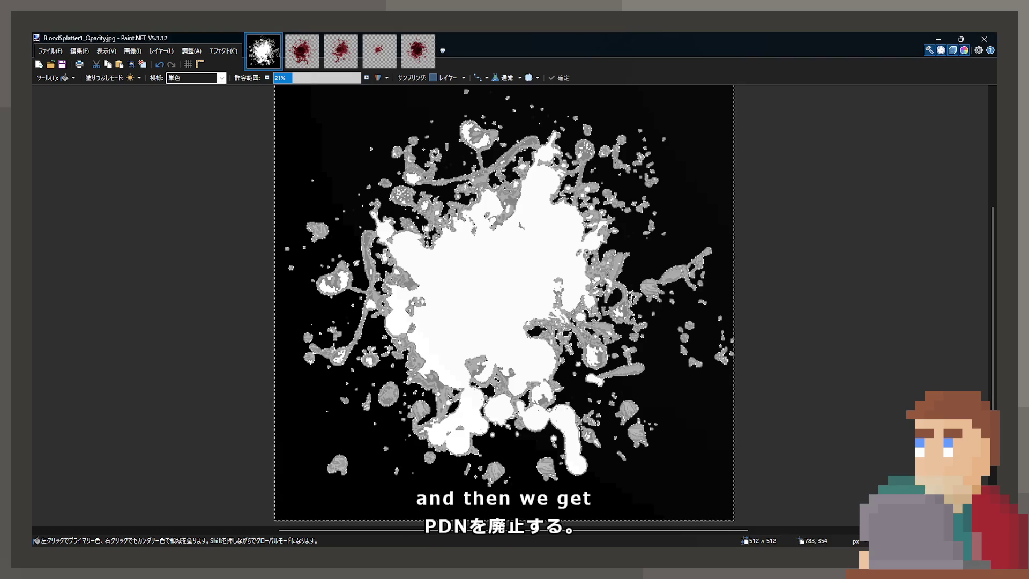
{"action": "key", "text": "alt+Tab"}
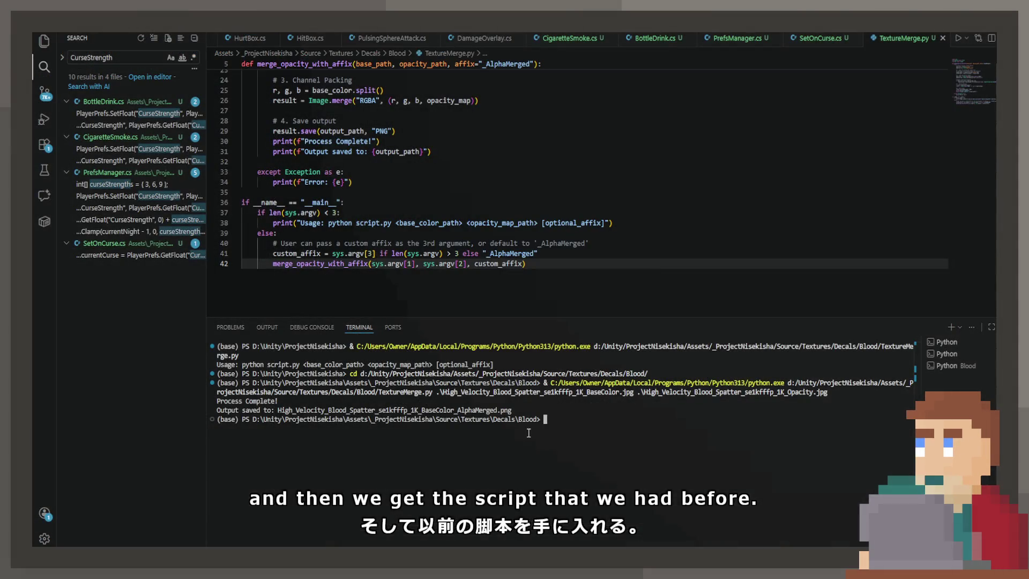
{"action": "key", "text": "Up"}
{"action": "key", "text": "BackSpace"}
{"action": "key", "text": "BackSpace"}
{"action": "key", "text": "BackSpace"}
Step: Delete the old file arguments and tab-complete BloodSplatter1.png as the first argument
{"action": "key", "text": "BackSpace"}
{"action": "key", "text": "BackSpace"}
{"action": "key", "text": "BackSpace"}
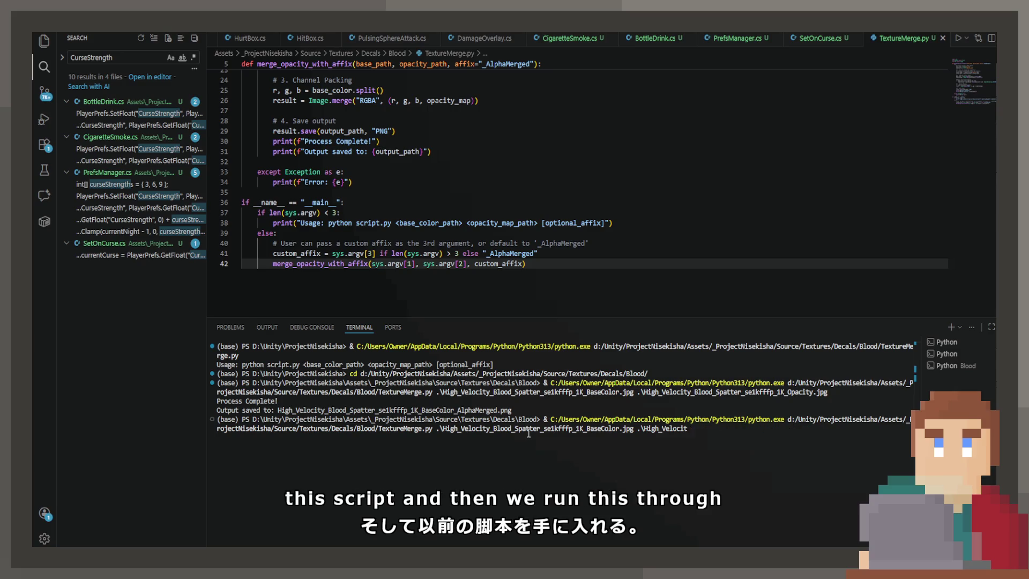
{"action": "key", "text": "BackSpace"}
{"action": "key", "text": "BackSpace"}
{"action": "key", "text": "BackSpace"}
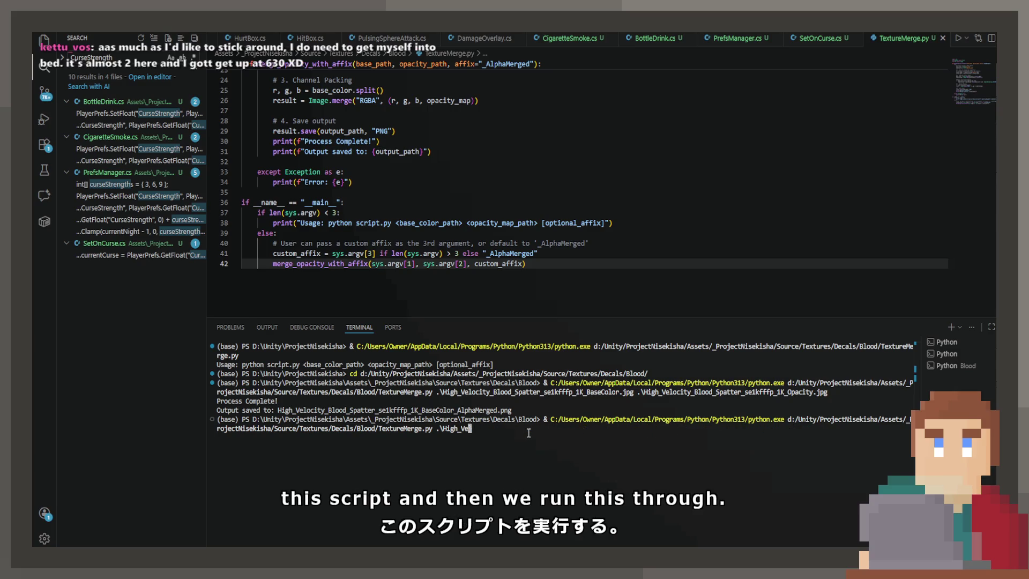
{"action": "key", "text": "BackSpace"}
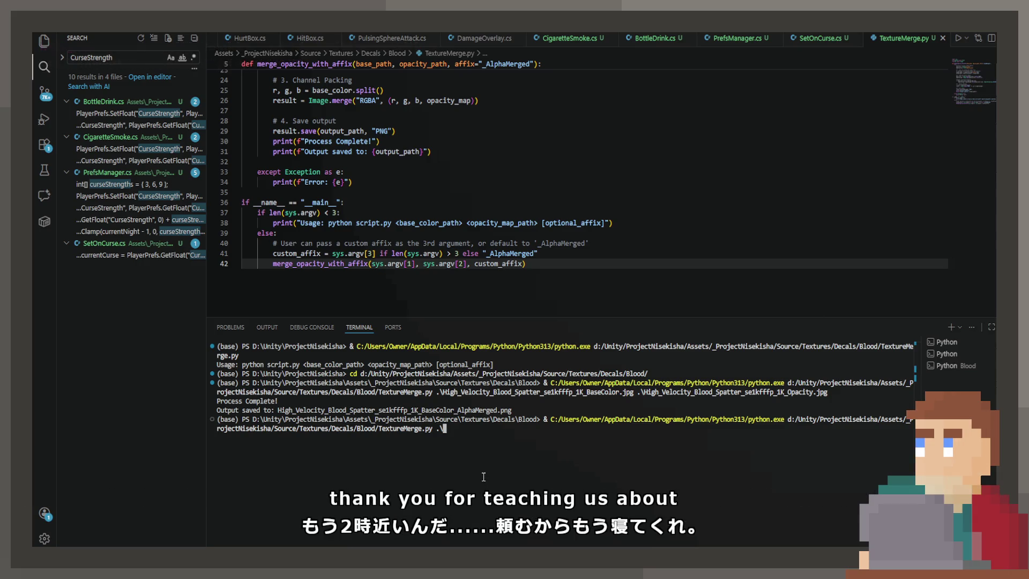
{"action": "type", "text": "Blo"}
{"action": "key", "text": "Tab"}
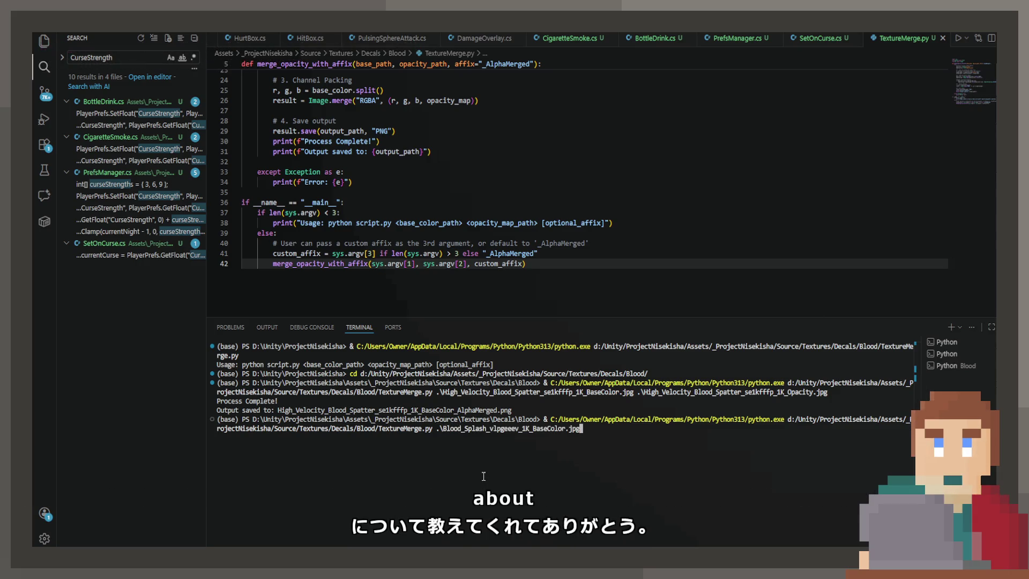
{"action": "key", "text": "Tab"}
{"action": "key", "text": "Tab"}
{"action": "key", "text": "Tab"}
{"action": "key", "text": "Tab"}
{"action": "key", "text": "Tab"}
{"action": "key", "text": "Tab"}
{"action": "key", "text": "Tab"}
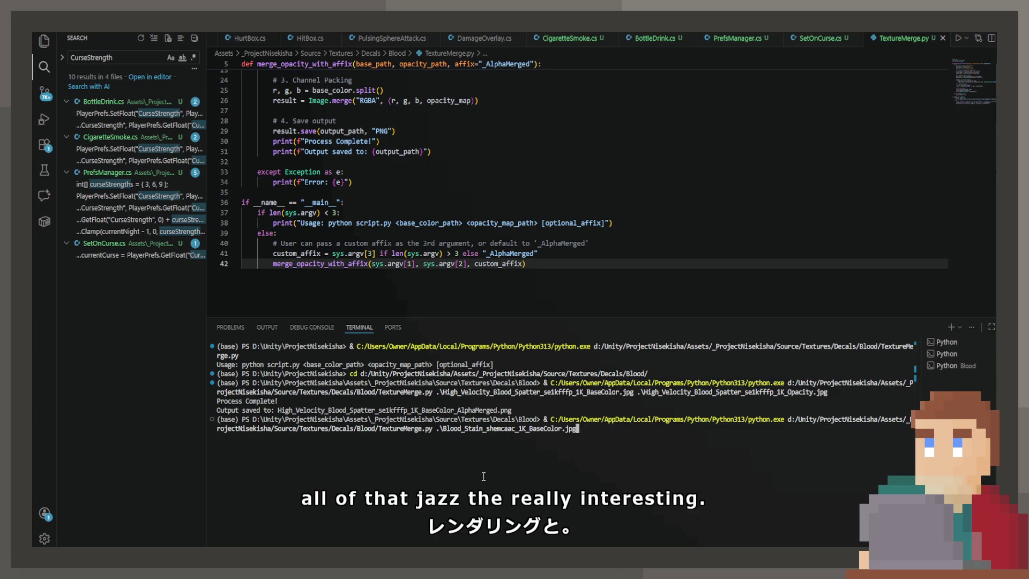
{"action": "key", "text": "Tab"}
{"action": "key", "text": "Tab"}
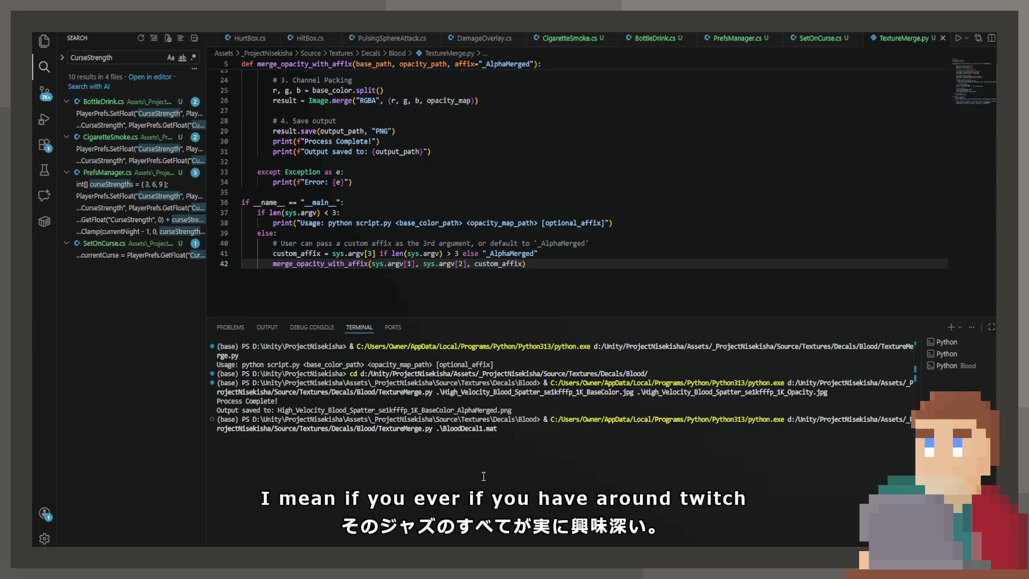
{"action": "key", "text": "Tab"}
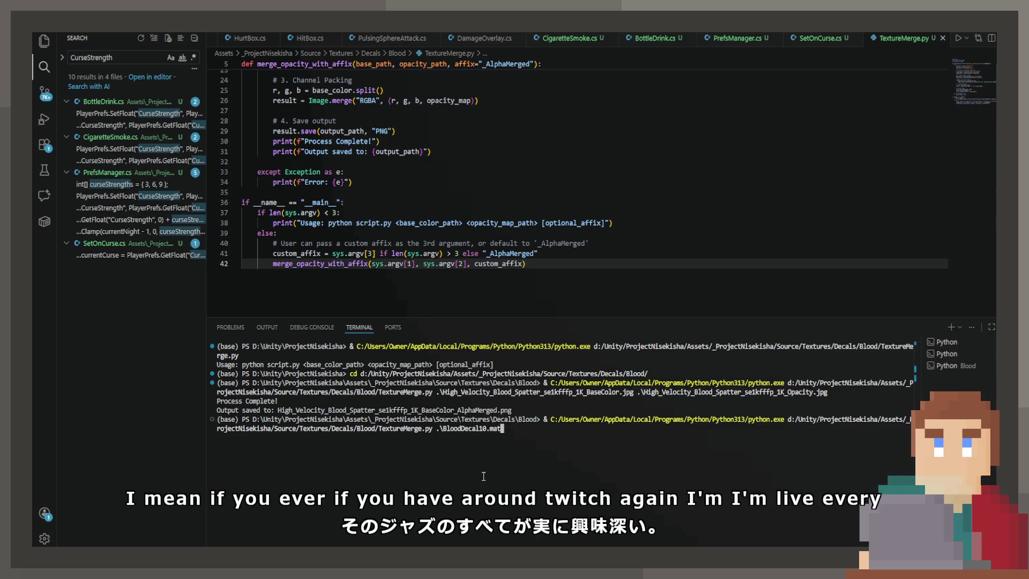
{"action": "key", "text": "Tab"}
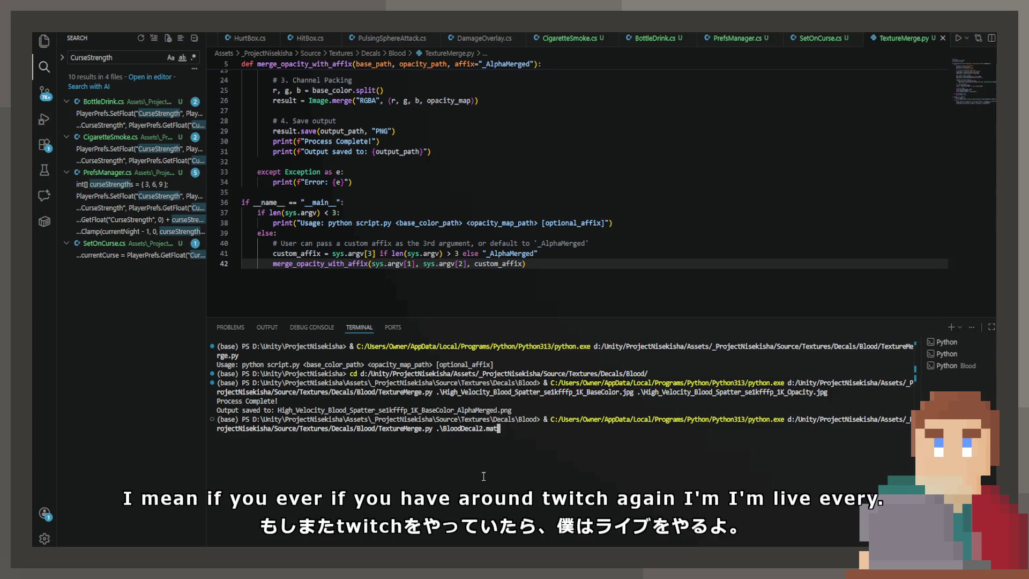
{"action": "key", "text": "Tab"}
{"action": "key", "text": "Tab"}
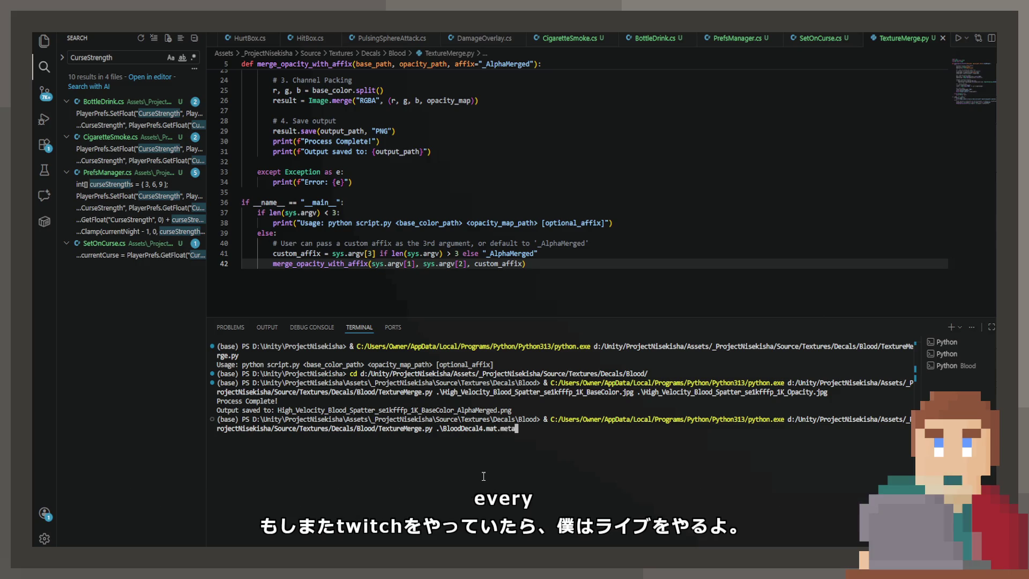
{"action": "key", "text": "Tab"}
{"action": "key", "text": "Tab"}
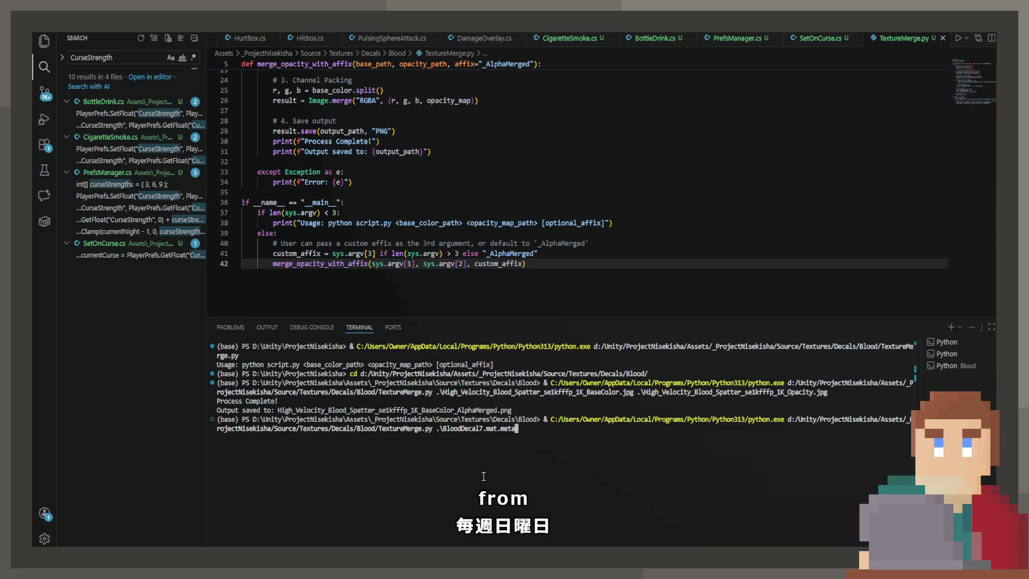
{"action": "key", "text": "Tab"}
{"action": "key", "text": "Tab"}
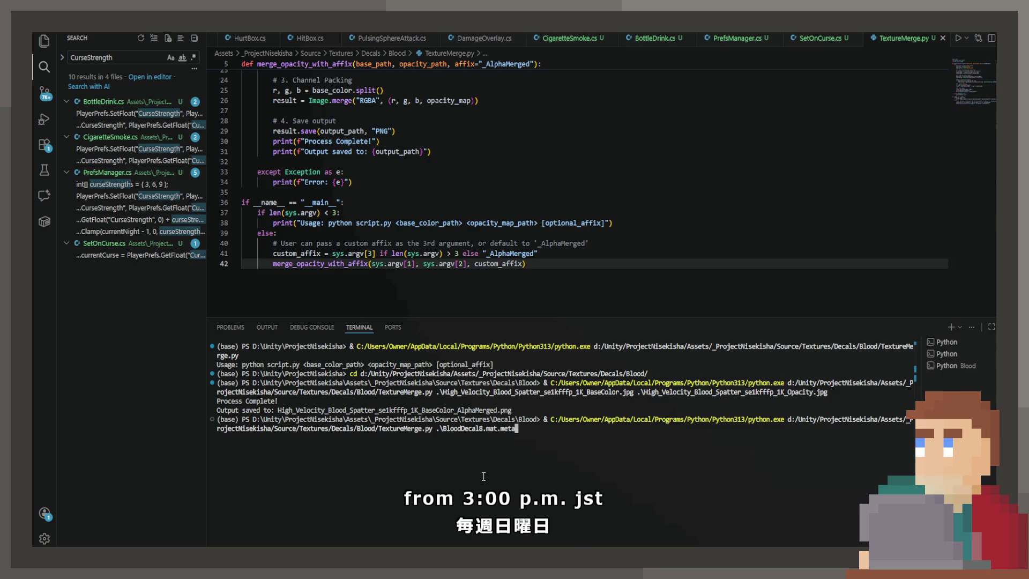
{"action": "key", "text": "Tab"}
{"action": "key", "text": "Tab"}
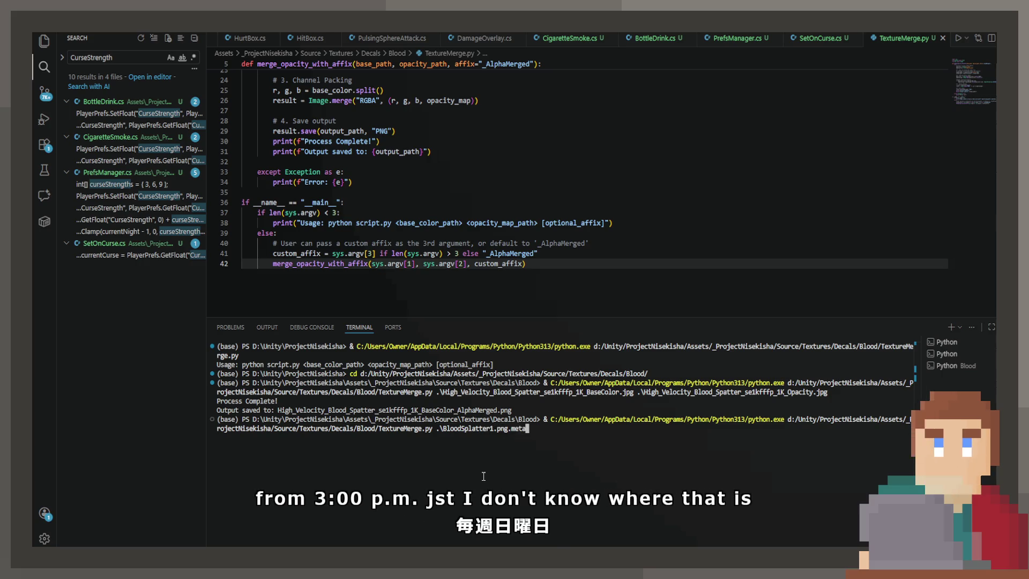
Step: Add BloodSplatter1_Opacity.jpg as the second argument and run TextureMerge.py
{"action": "key", "text": "BackSpace"}
{"action": "type", "text": ".\\"}
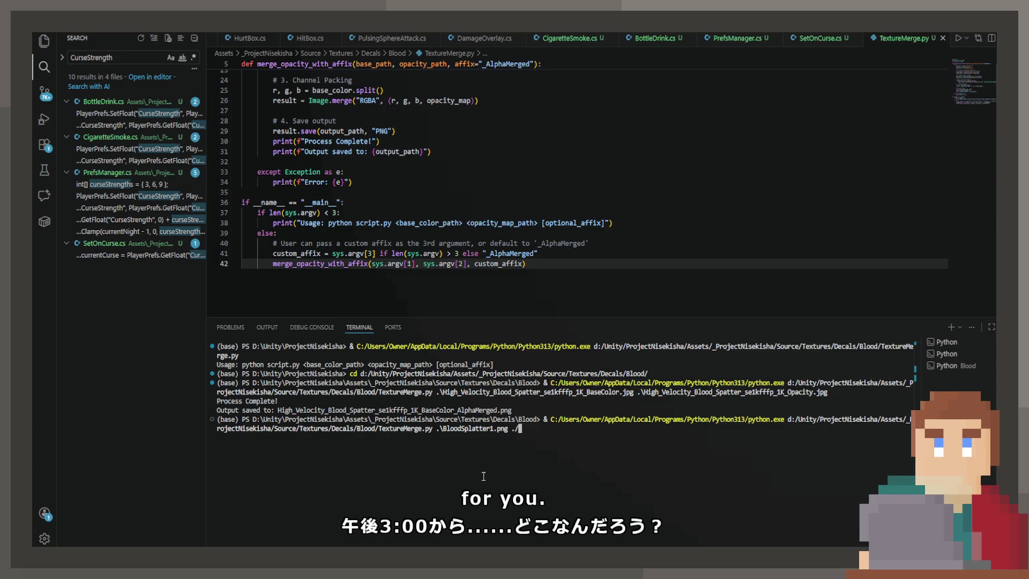
{"action": "type", "text": "BloodSpla"}
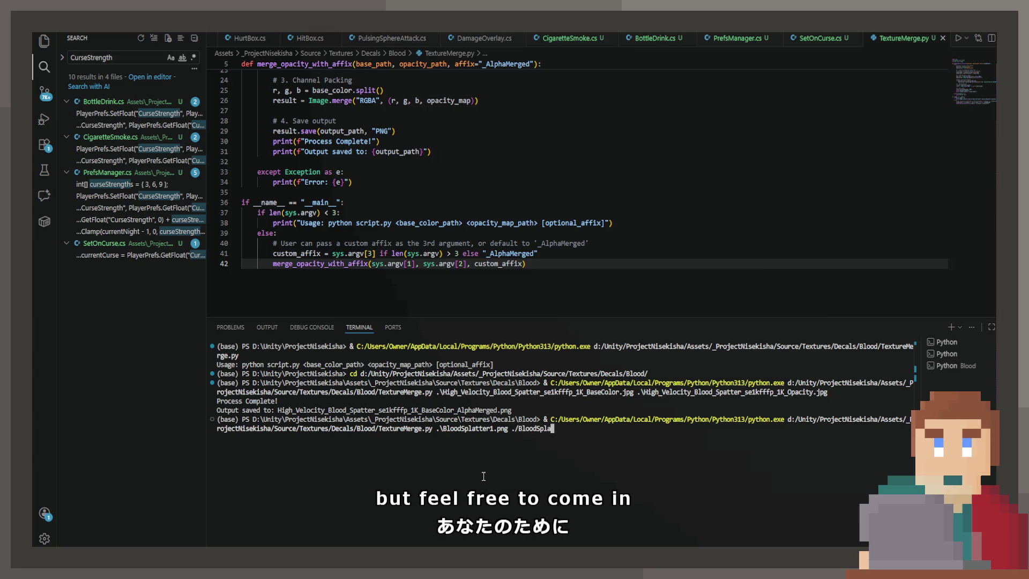
{"action": "type", "text": "tte"}
{"action": "type", "text": "r1_"}
{"action": "key", "text": "Tab"}
{"action": "key", "text": "Return"}
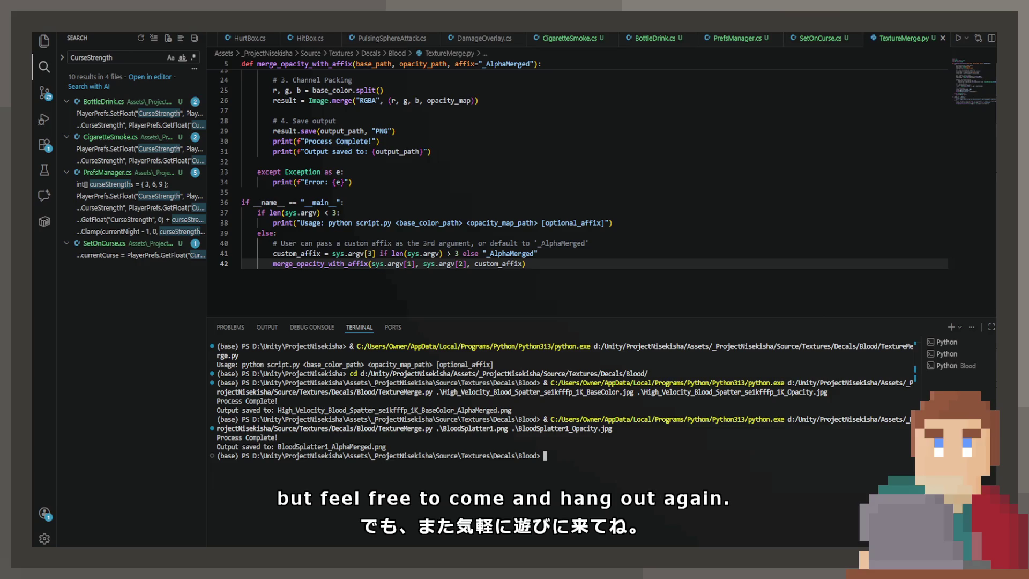
{"action": "key", "text": "alt+Tab"}
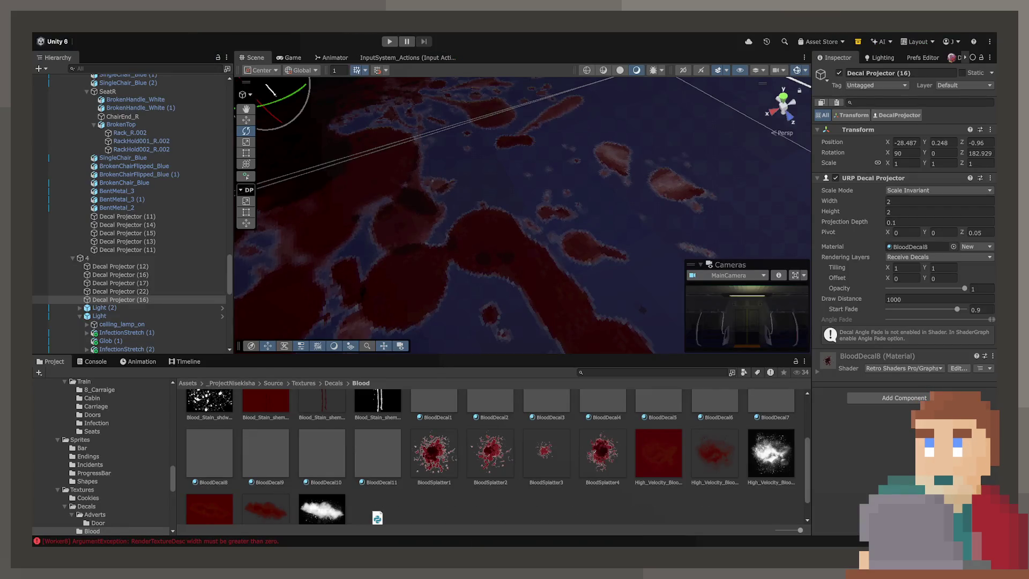
Step: Select BloodSplatter1_AlphaMerged in the Project window and apply its import settings with Alpha Is Transparency
{"action": "scroll", "coordinate": [445, 507], "scroll_direction": "down", "scroll_amount": 1}
{"action": "left_click", "coordinate": [496, 428]}
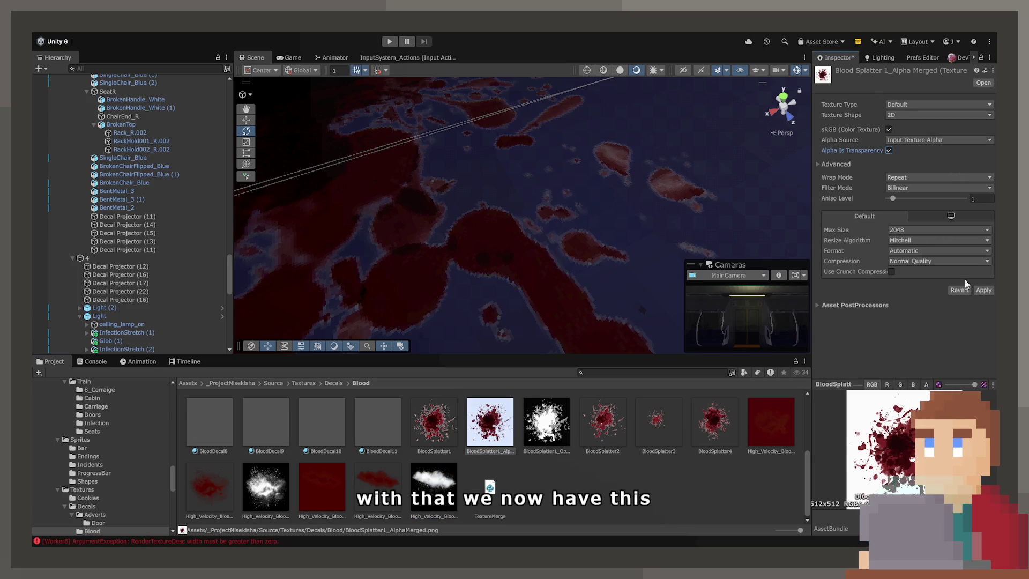
{"action": "left_click", "coordinate": [983, 290]}
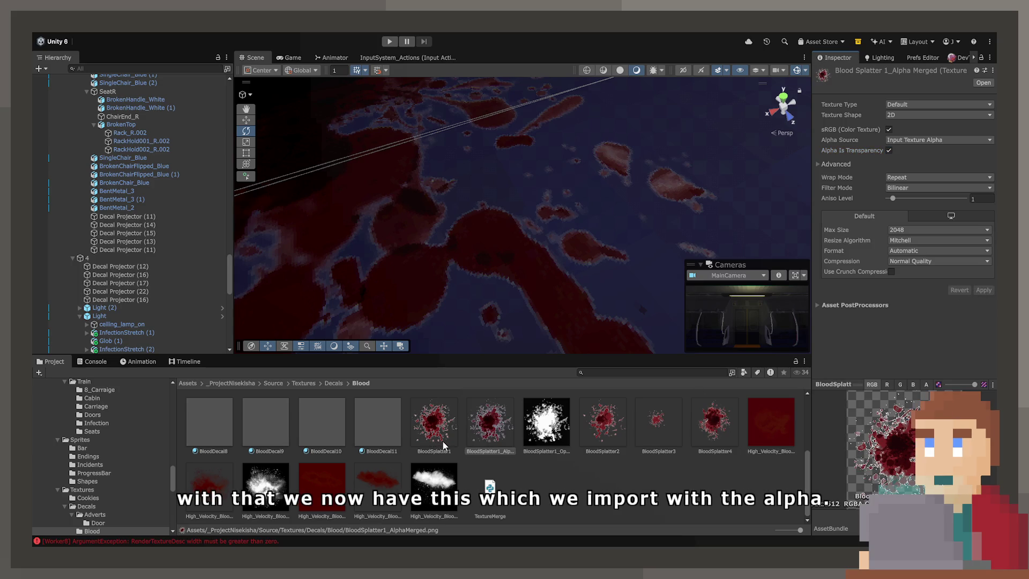
{"action": "left_click", "coordinate": [491, 429]}
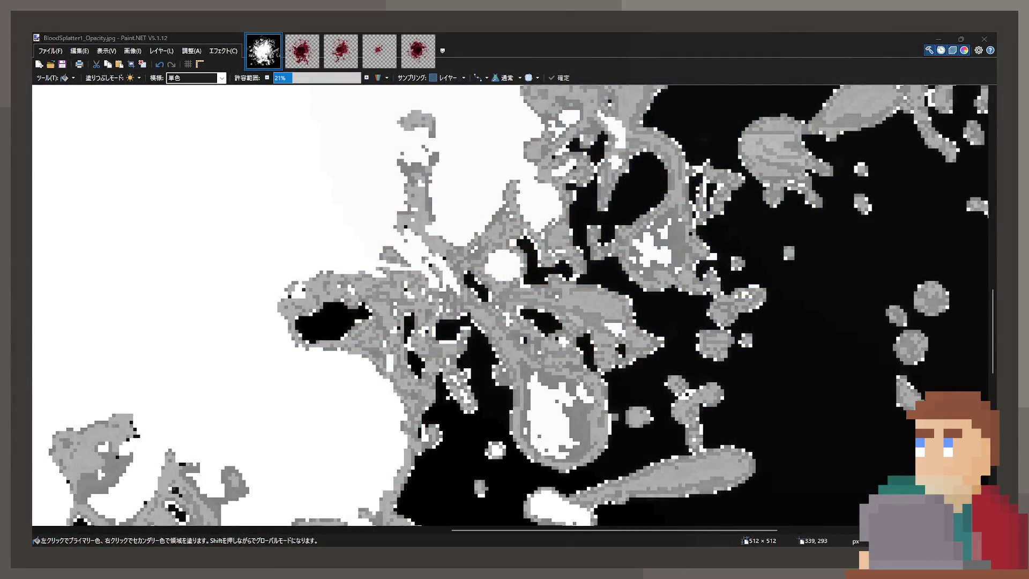
Step: Undo a white fill on the grey area, fill the white areas transparent, then Magic Wand-select a region
{"action": "left_click", "coordinate": [497, 300]}
{"action": "key", "text": "ctrl+z"}
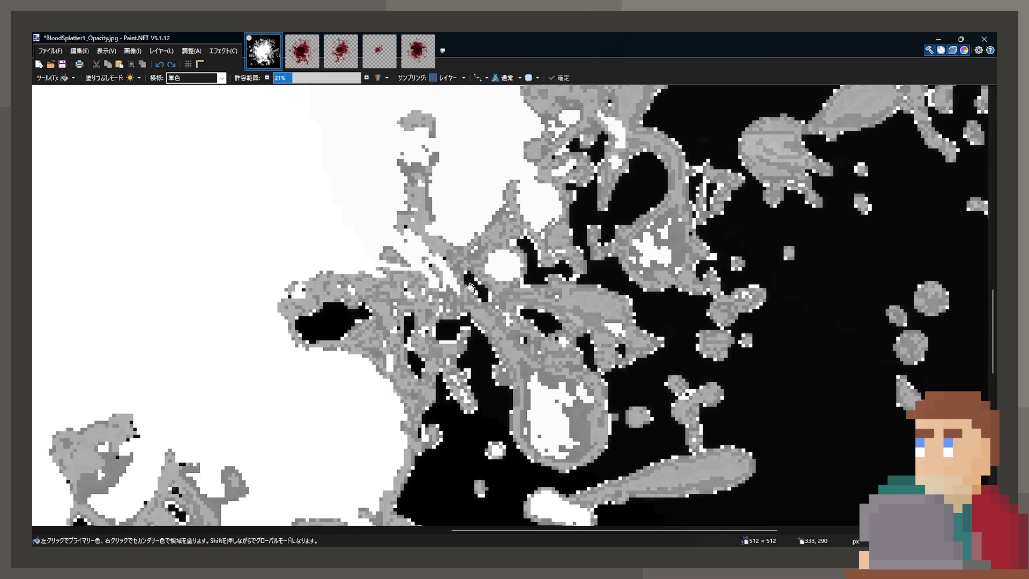
{"action": "left_click", "coordinate": [459, 283]}
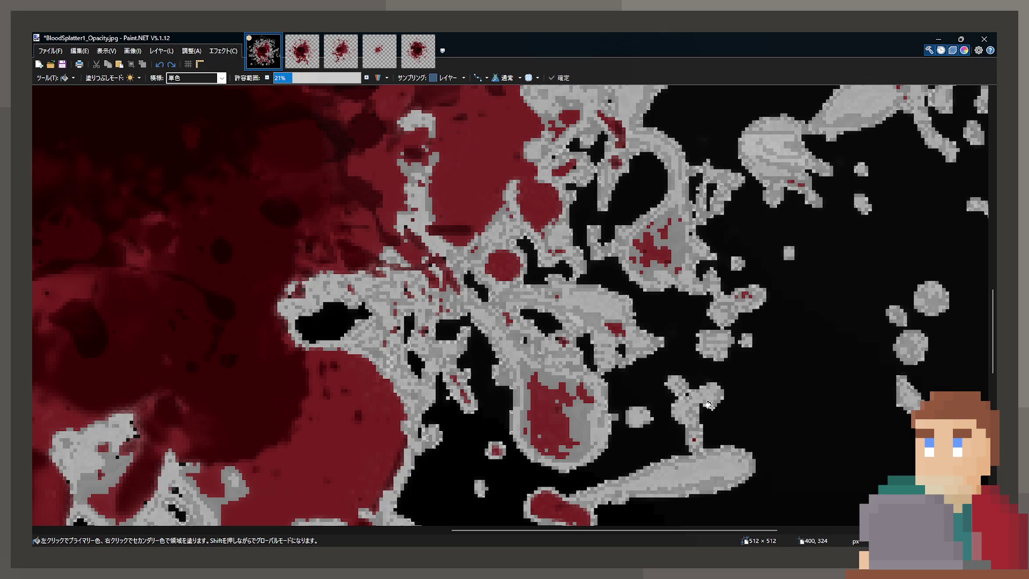
{"action": "scroll", "coordinate": [532, 366], "scroll_direction": "up", "scroll_amount": 5}
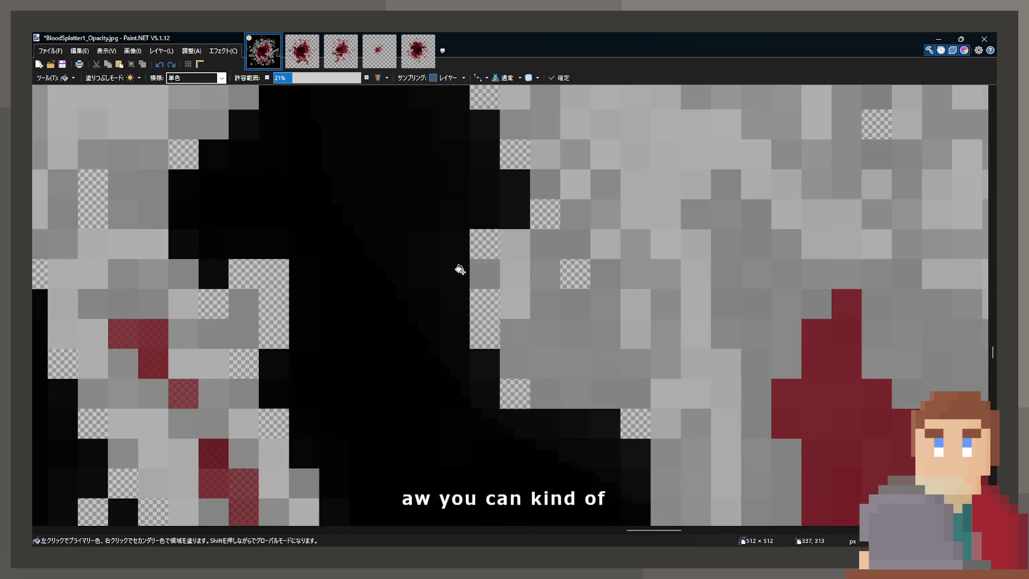
{"action": "scroll", "coordinate": [486, 322], "scroll_direction": "down", "scroll_amount": 4}
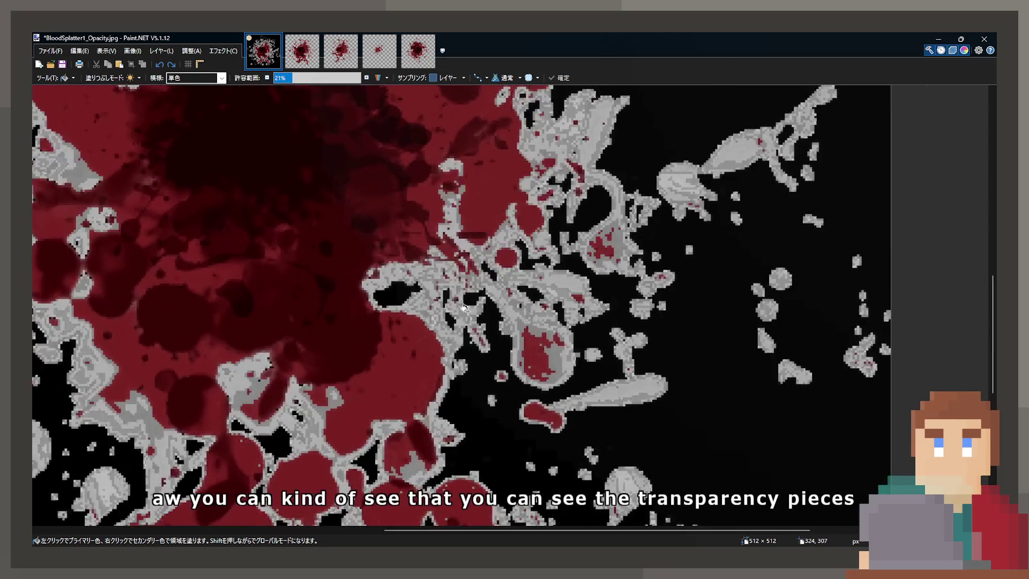
{"action": "scroll", "coordinate": [407, 292], "scroll_direction": "up", "scroll_amount": 2}
{"action": "scroll", "coordinate": [431, 294], "scroll_direction": "down", "scroll_amount": 3}
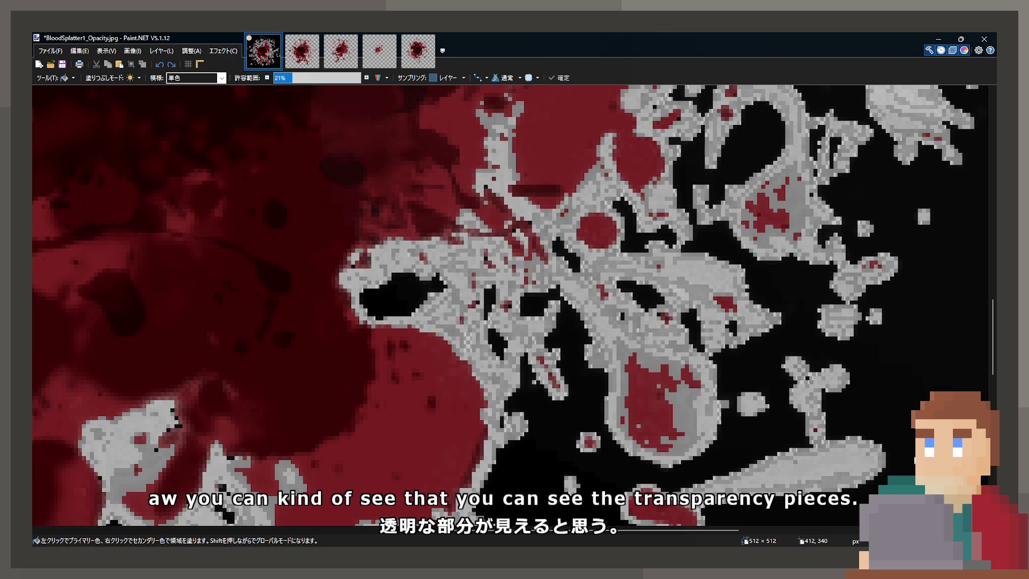
{"action": "key", "text": "s"}
{"action": "left_click", "coordinate": [418, 183]}
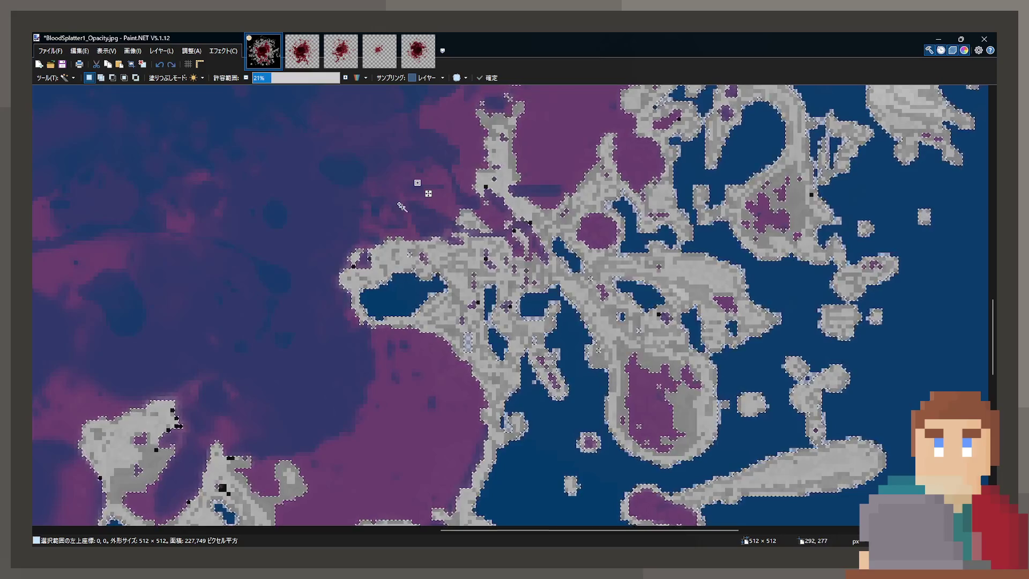
Step: Magic Wand the image and try selection tolerances of 0%, 57% and 32%
{"action": "key", "text": "ctrl+d"}
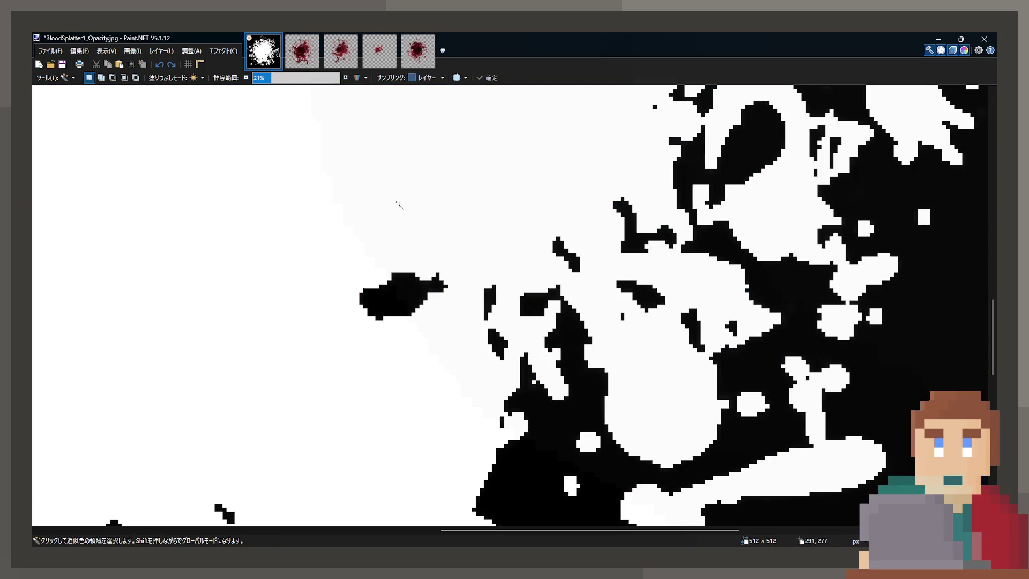
{"action": "key", "text": "f"}
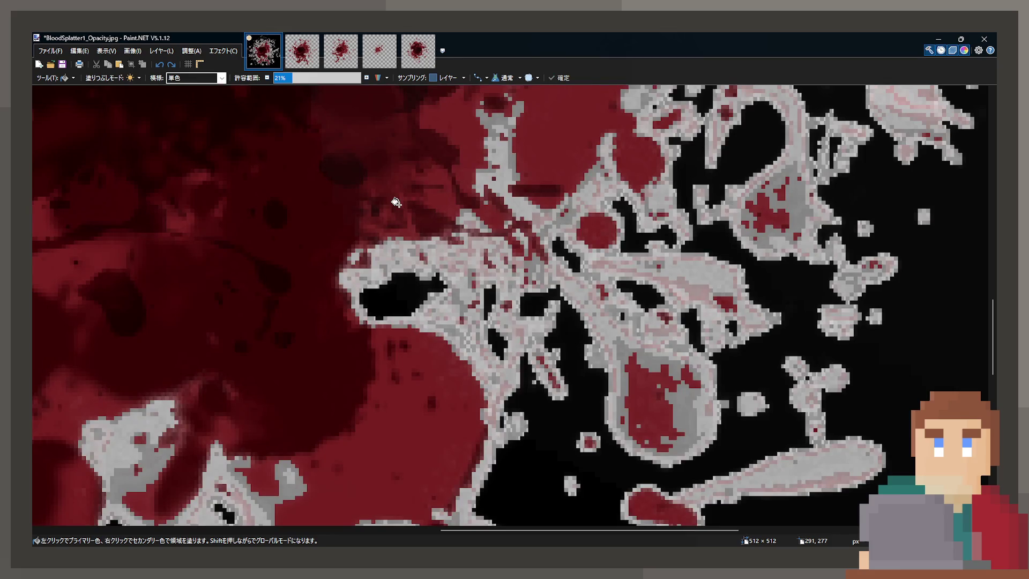
{"action": "key", "text": "s"}
{"action": "left_click", "coordinate": [396, 202]}
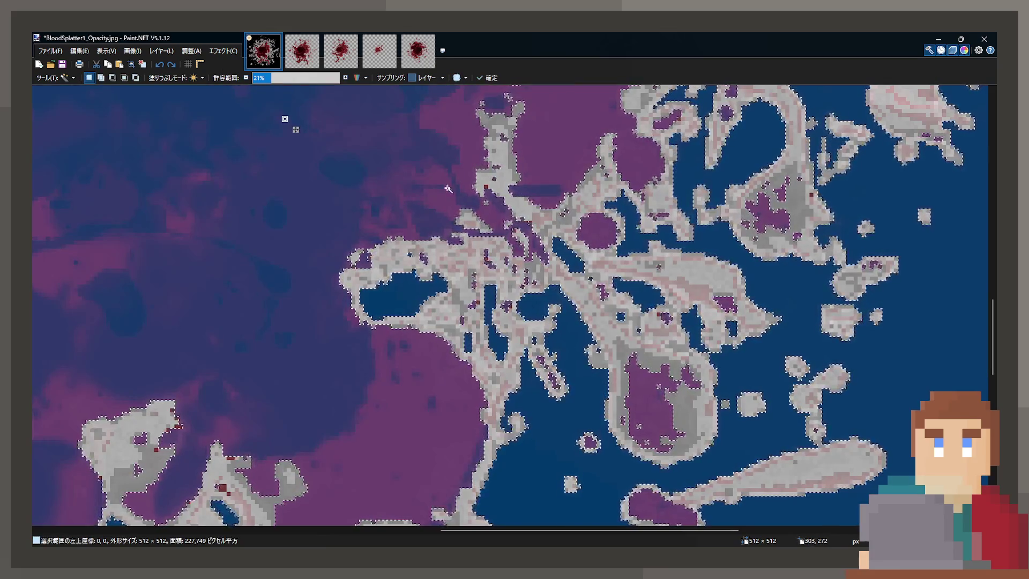
{"action": "left_click_drag", "start_coordinate": [288, 81], "coordinate": [227, 79]}
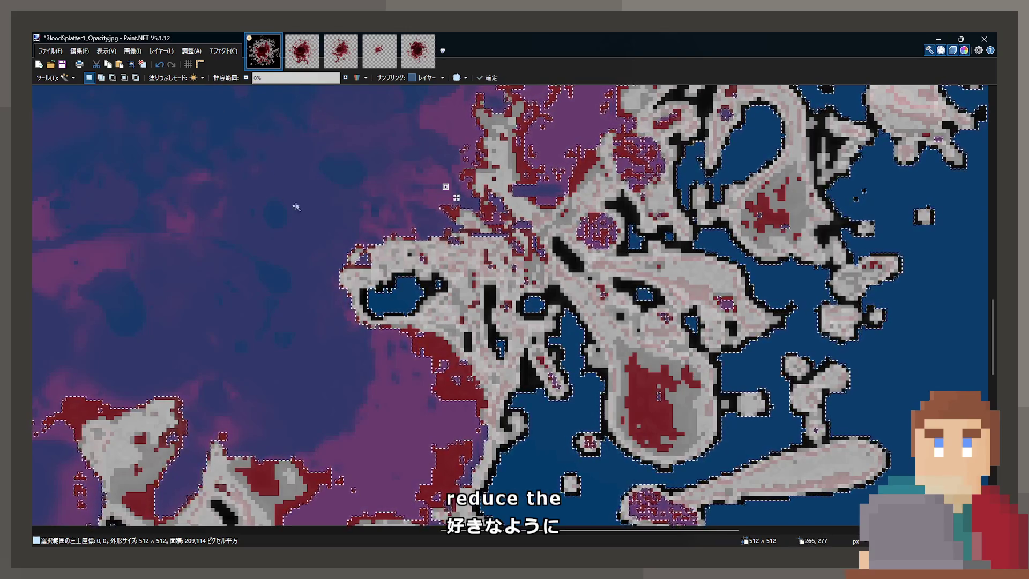
{"action": "scroll", "coordinate": [516, 293], "scroll_direction": "down", "scroll_amount": 5}
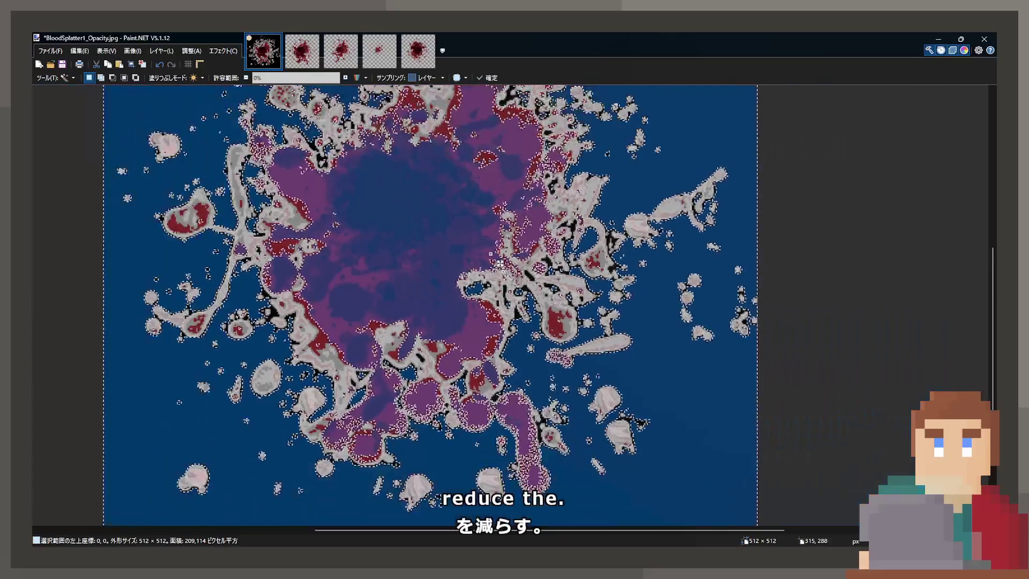
{"action": "scroll", "coordinate": [444, 216], "scroll_direction": "up", "scroll_amount": 3}
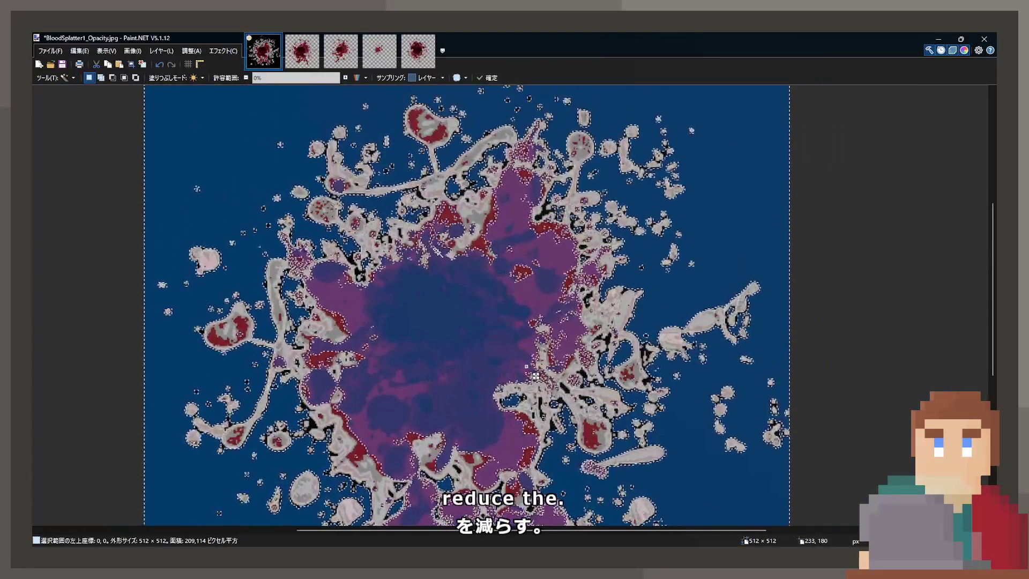
{"action": "scroll", "coordinate": [448, 157], "scroll_direction": "up", "scroll_amount": 3}
{"action": "left_click", "coordinate": [301, 78]}
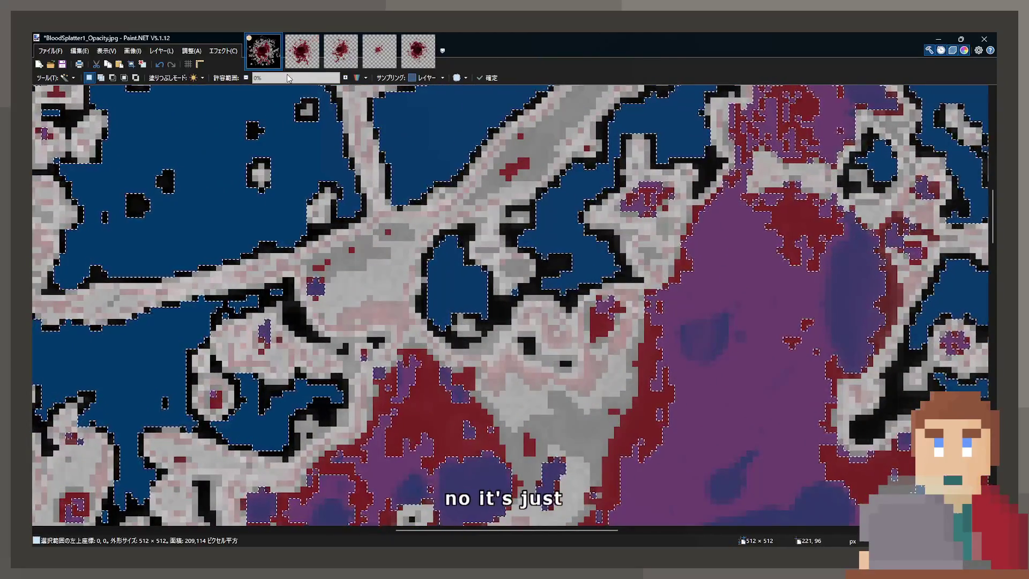
{"action": "mouse_move", "coordinate": [301, 78]}
{"action": "left_mouse_down"}
{"action": "mouse_move", "coordinate": [243, 79]}
{"action": "mouse_move", "coordinate": [315, 79]}
{"action": "mouse_move", "coordinate": [268, 78]}
{"action": "left_mouse_up"}
{"action": "scroll", "coordinate": [377, 159], "scroll_direction": "down", "scroll_amount": 5}
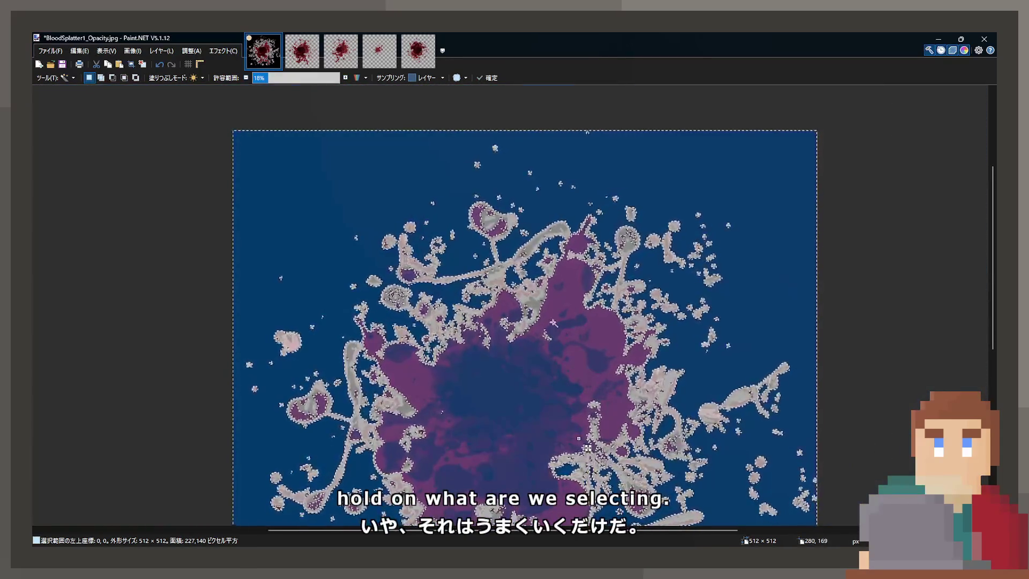
{"action": "scroll", "coordinate": [472, 259], "scroll_direction": "up", "scroll_amount": 4}
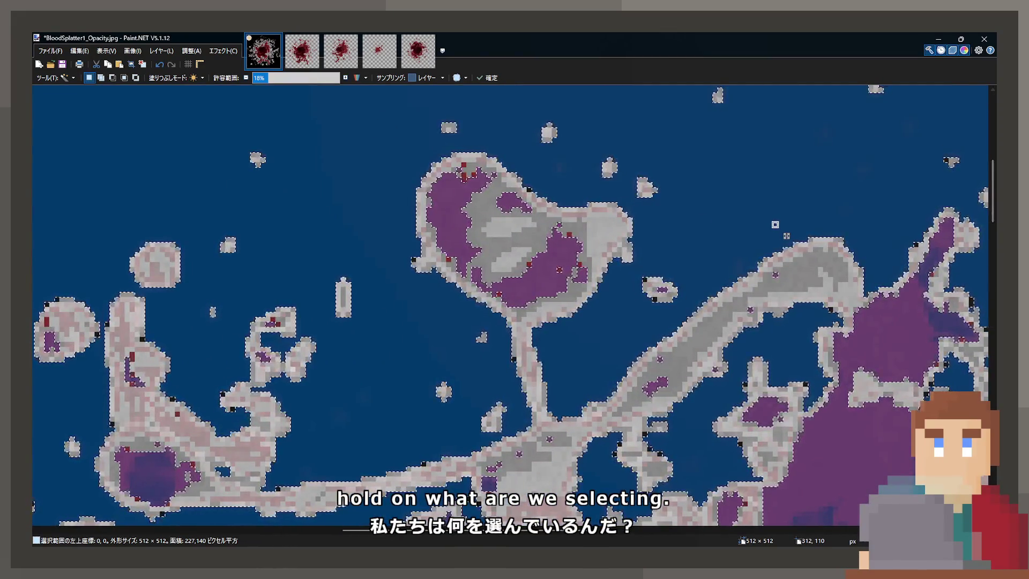
Step: Erase the selected pixels, then undo to restore the blood pixels and selection
{"action": "key", "text": "Delete"}
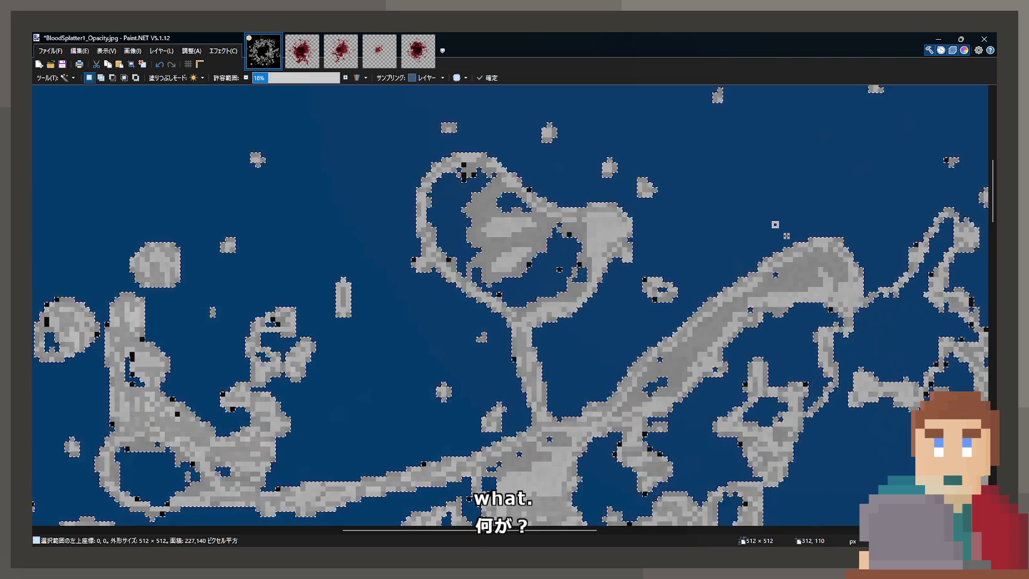
{"action": "scroll", "coordinate": [670, 305], "scroll_direction": "down", "scroll_amount": 5}
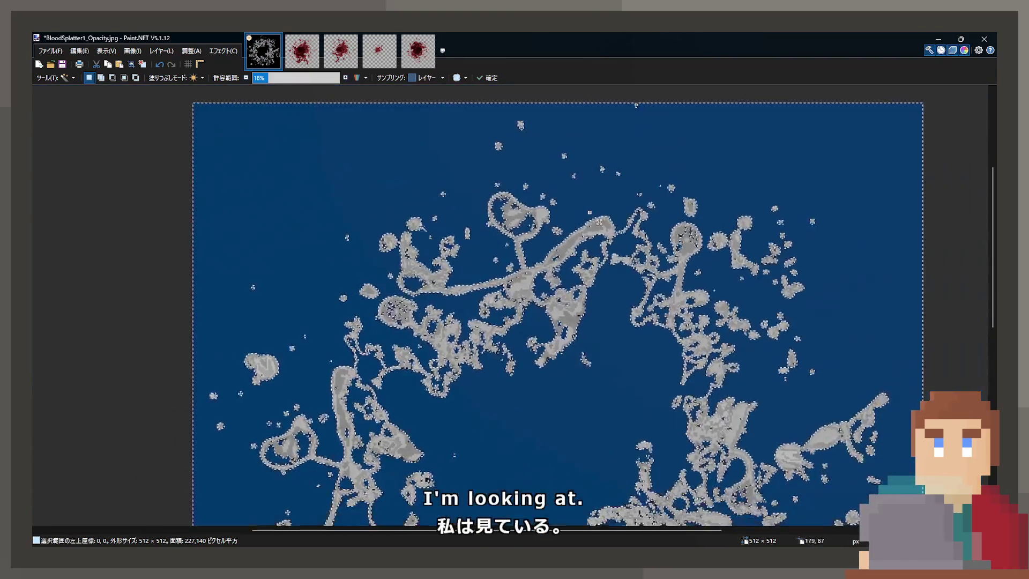
{"action": "key", "text": "s"}
{"action": "key", "text": "ctrl+d"}
{"action": "scroll", "coordinate": [552, 305], "scroll_direction": "down", "scroll_amount": 1}
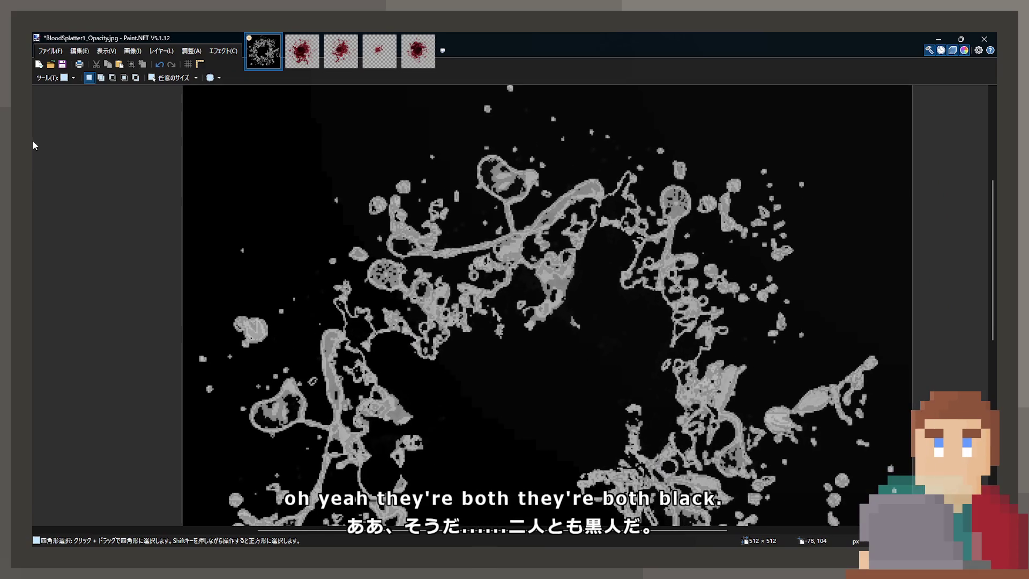
{"action": "key", "text": "ctrl+z"}
{"action": "scroll", "coordinate": [541, 325], "scroll_direction": "up", "scroll_amount": 5}
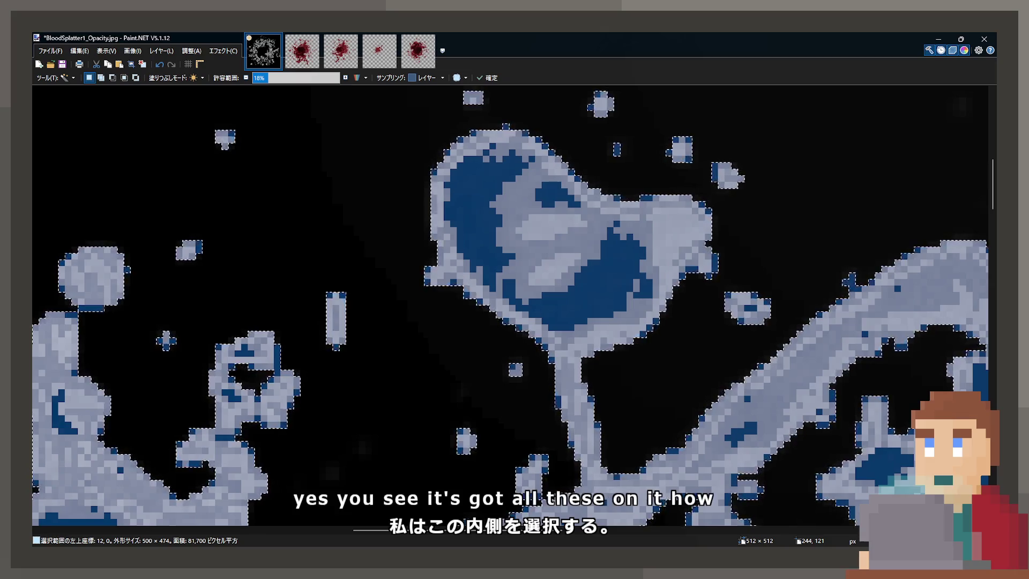
{"action": "key", "text": "ctrl+z"}
{"action": "scroll", "coordinate": [649, 371], "scroll_direction": "down", "scroll_amount": 5}
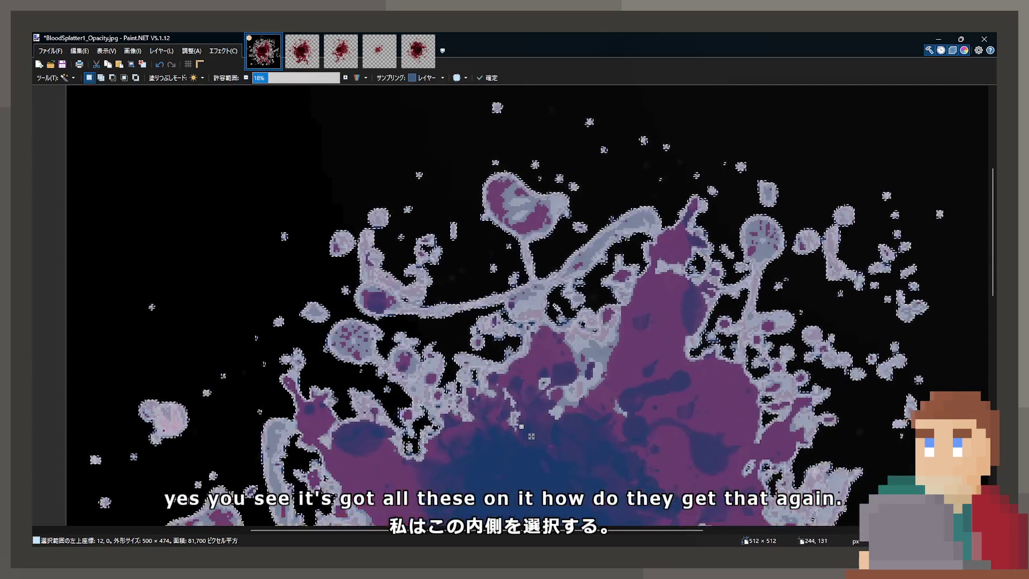
{"action": "scroll", "coordinate": [643, 320], "scroll_direction": "down", "scroll_amount": 2}
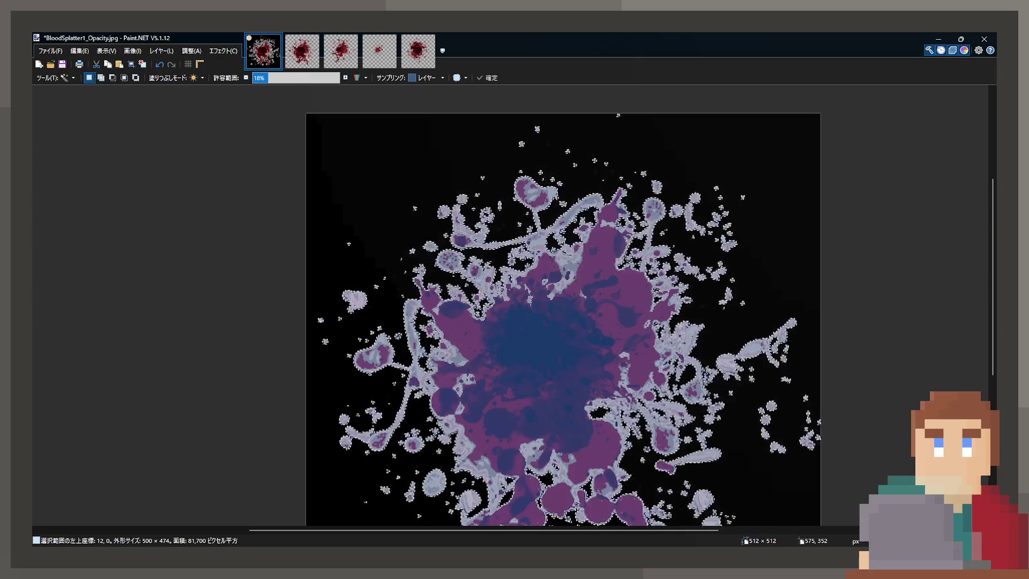
{"action": "scroll", "coordinate": [531, 227], "scroll_direction": "up", "scroll_amount": 10}
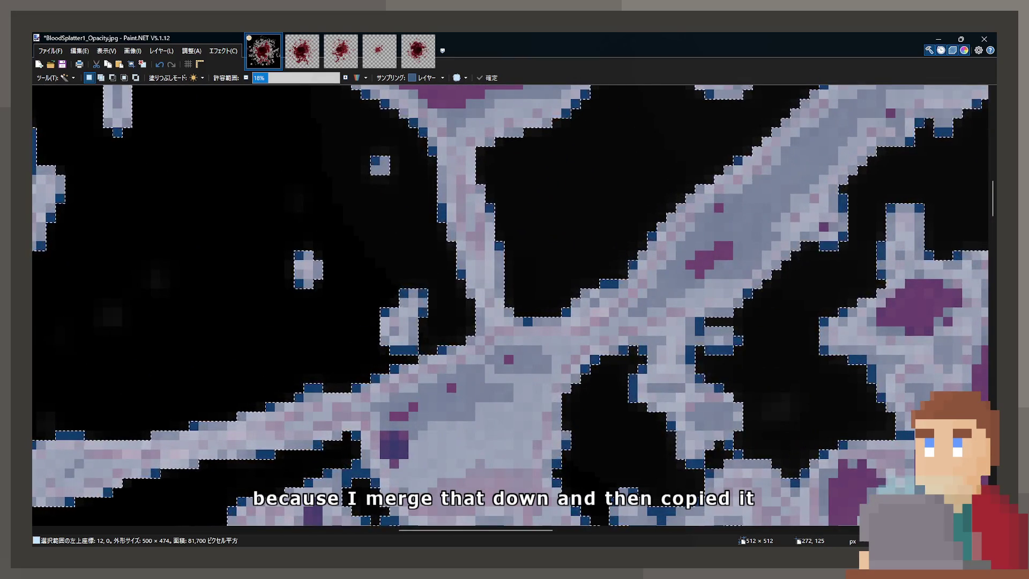
Step: Magic Wand the black background at 29% tolerance to include the dark outlines
{"action": "left_click", "coordinate": [594, 198]}
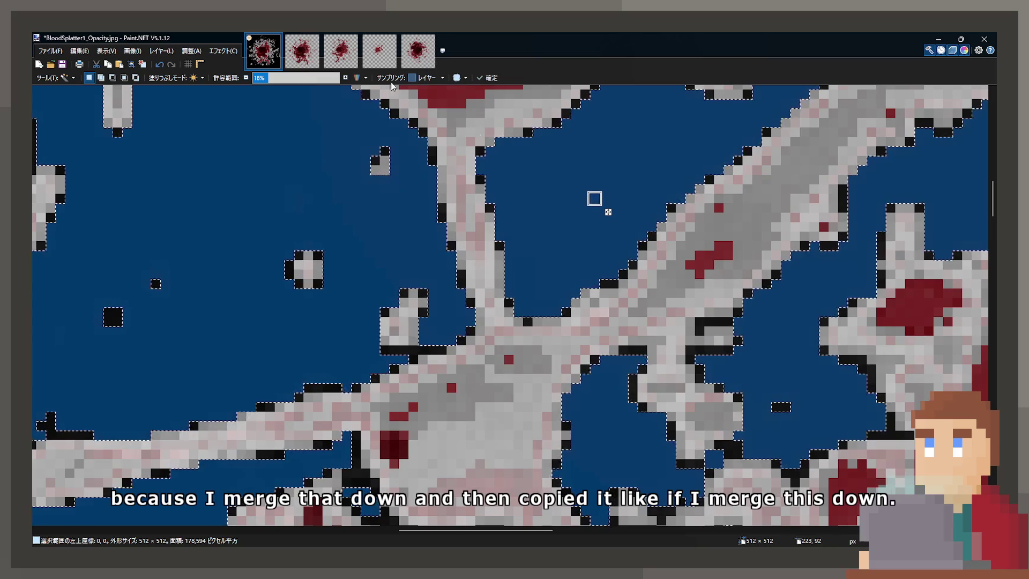
{"action": "left_click", "coordinate": [277, 75]}
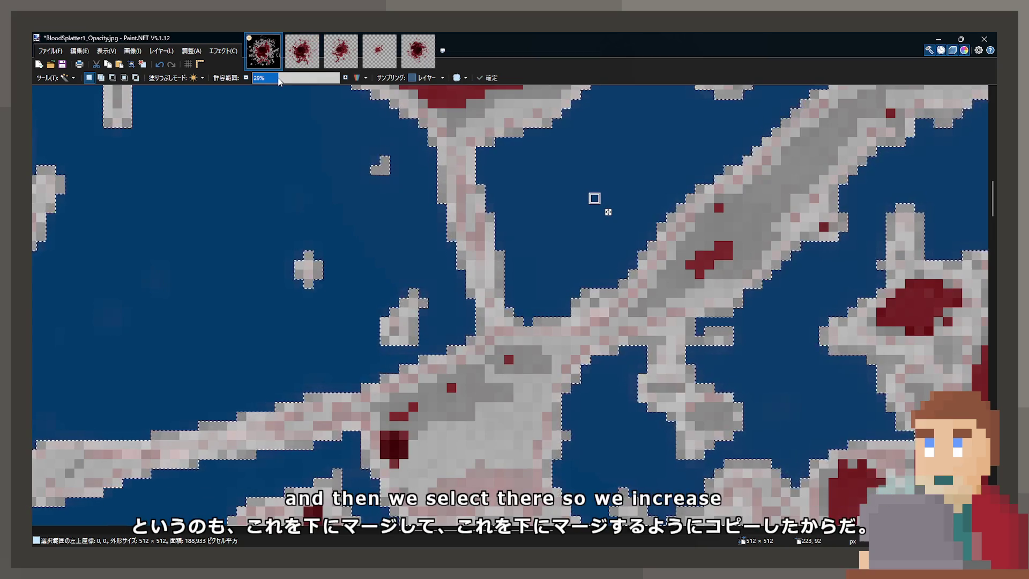
{"action": "scroll", "coordinate": [505, 230], "scroll_direction": "down", "scroll_amount": 5}
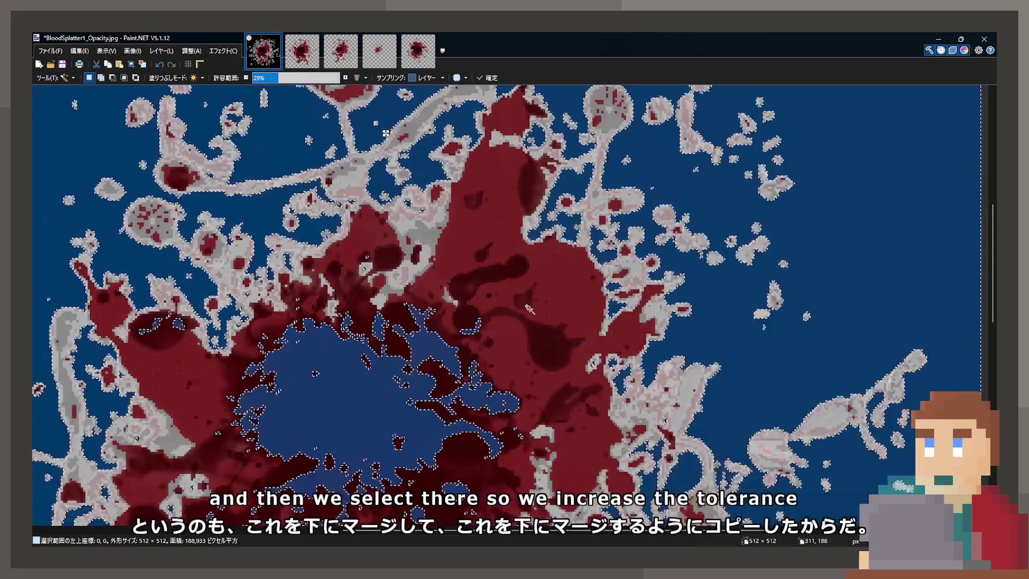
{"action": "scroll", "coordinate": [586, 259], "scroll_direction": "up", "scroll_amount": 1}
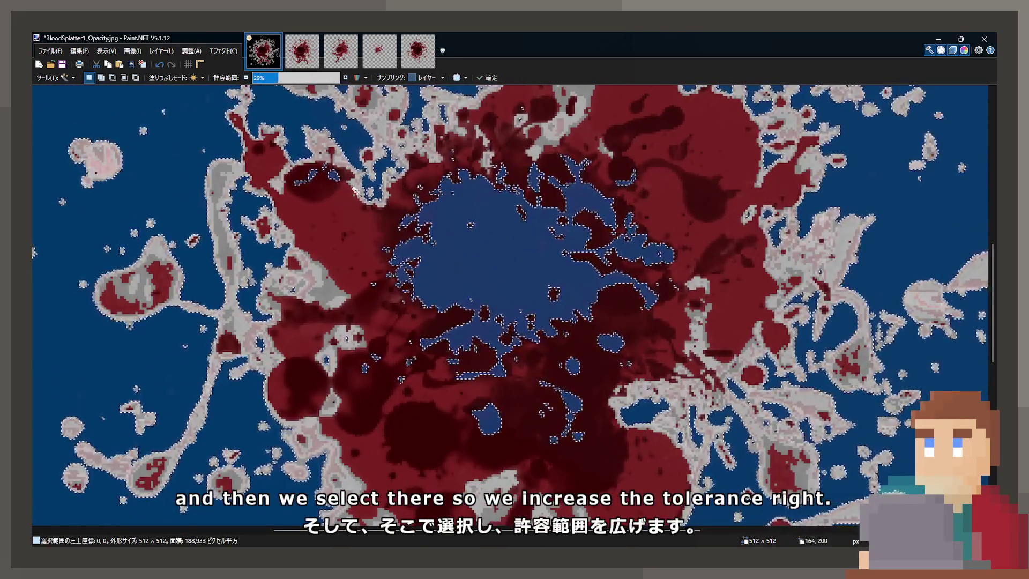
{"action": "scroll", "coordinate": [336, 186], "scroll_direction": "up", "scroll_amount": 4}
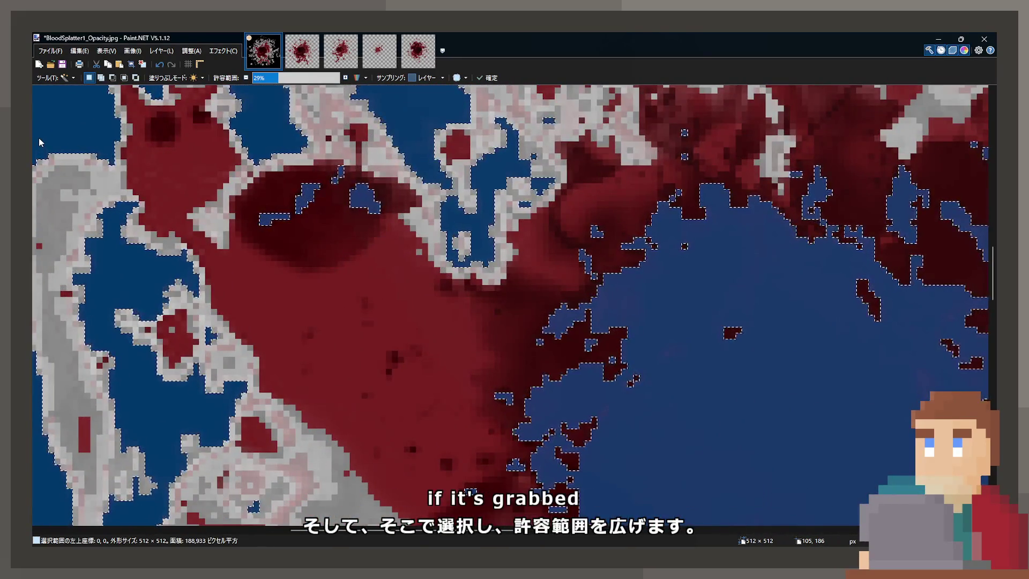
{"action": "scroll", "coordinate": [40, 142], "scroll_direction": "down", "scroll_amount": 4}
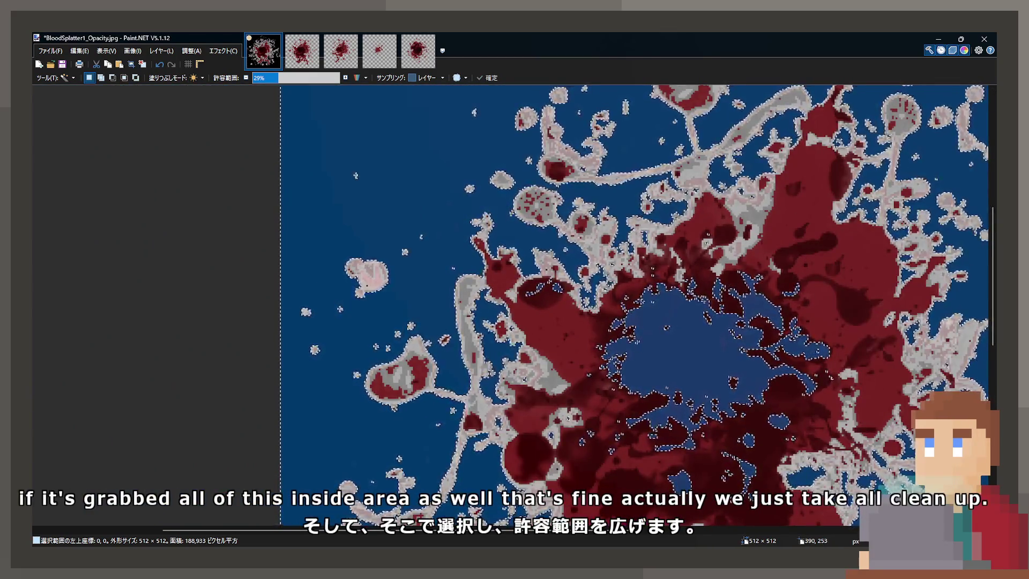
{"action": "key", "text": "m"}
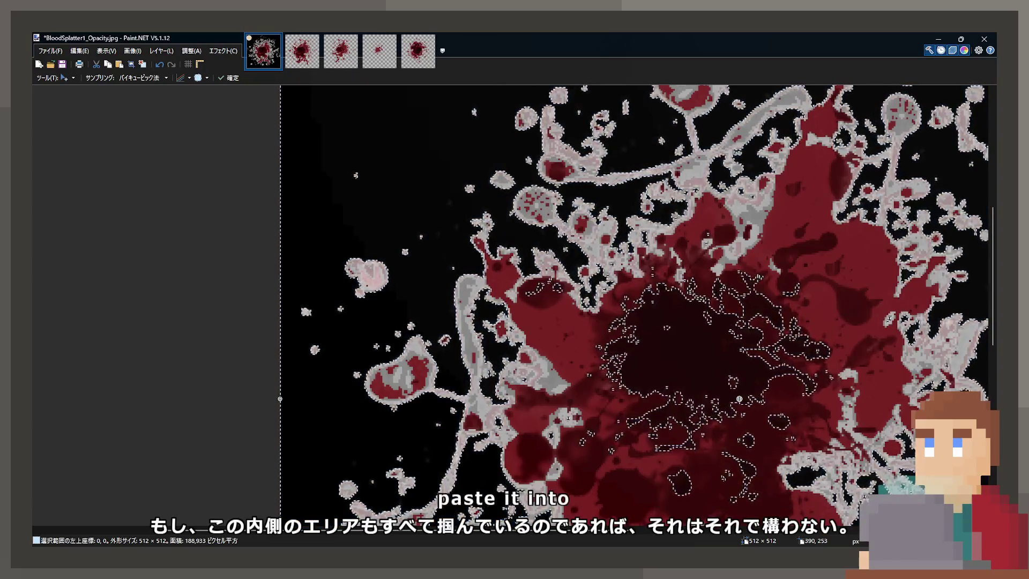
{"action": "key", "text": "ctrl+x"}
{"action": "scroll", "coordinate": [656, 312], "scroll_direction": "up", "scroll_amount": 1}
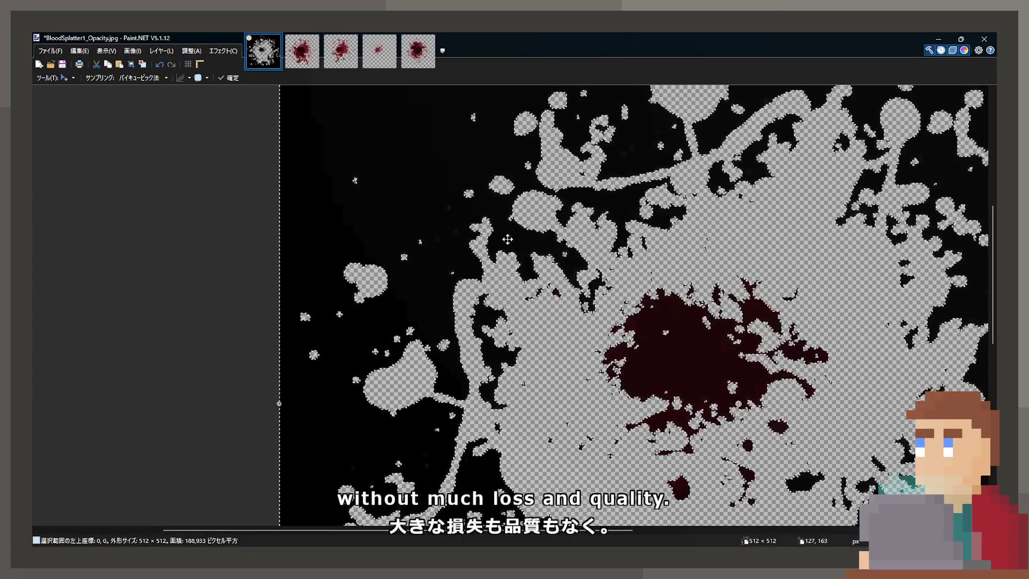
{"action": "key", "text": "ctrl+z"}
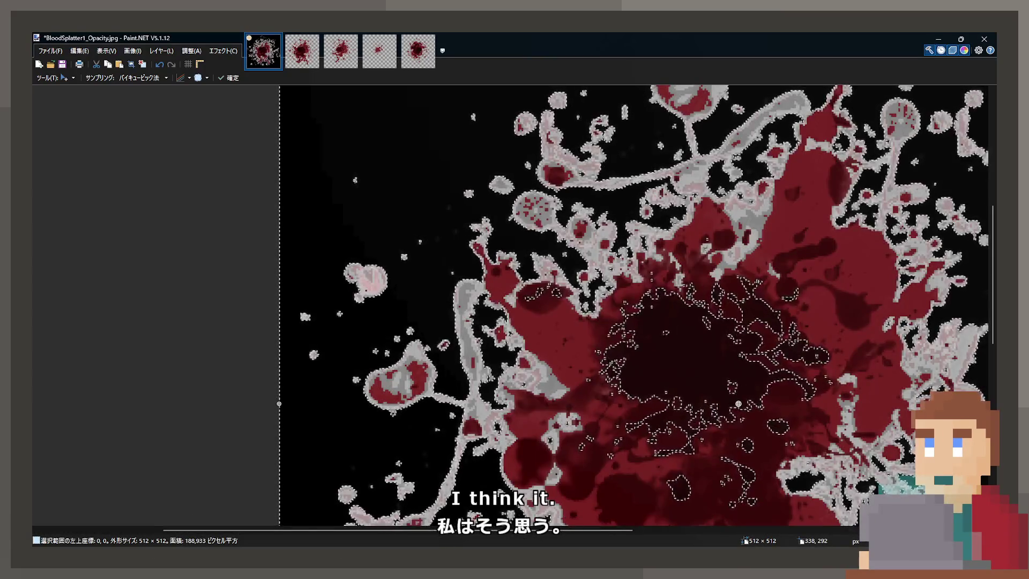
{"action": "key", "text": "ctrl+plus"}
{"action": "key", "text": "ctrl+plus"}
{"action": "key", "text": "ctrl+plus"}
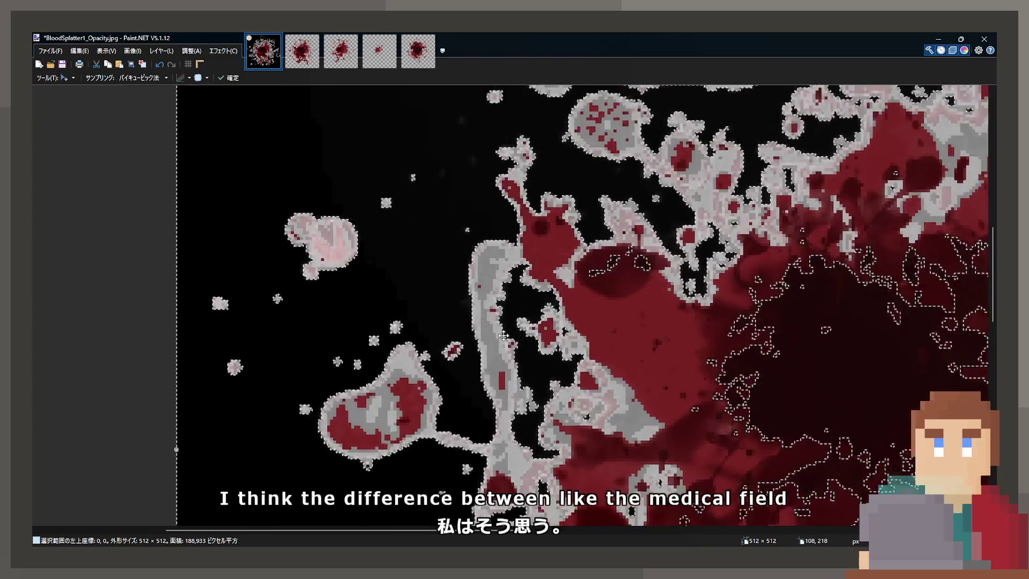
{"action": "key", "text": "s"}
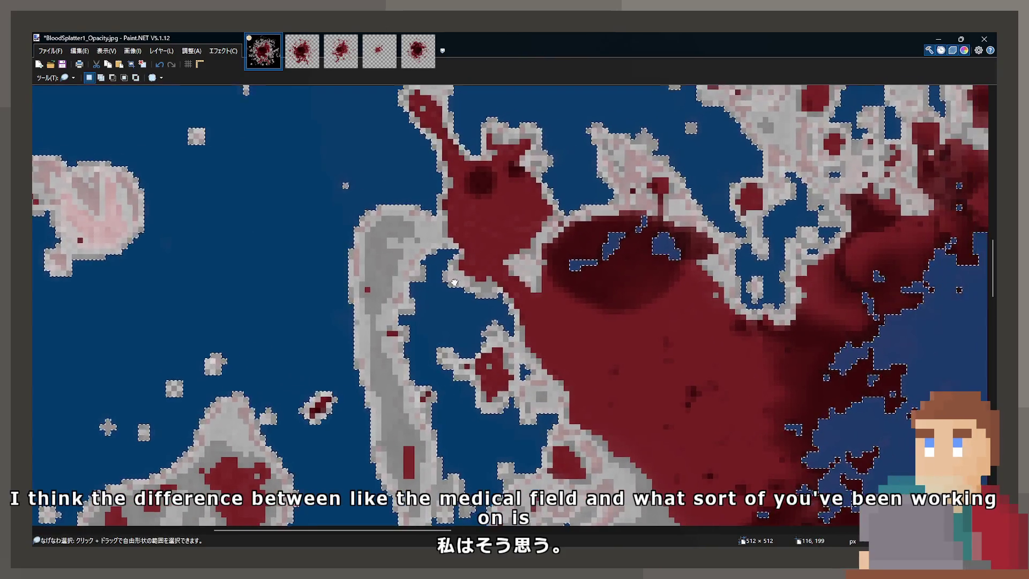
Step: Lasso the upper-right part of the splatter and erase it
{"action": "mouse_move", "coordinate": [559, 252]}
{"action": "left_mouse_down"}
{"action": "mouse_move", "coordinate": [614, 215]}
{"action": "mouse_move", "coordinate": [688, 239]}
{"action": "mouse_move", "coordinate": [679, 275]}
{"action": "mouse_move", "coordinate": [560, 283]}
{"action": "left_mouse_up"}
{"action": "key", "text": "ctrl+d"}
{"action": "key", "text": "ctrl+minus"}
{"action": "key", "text": "ctrl+minus"}
{"action": "key", "text": "ctrl+minus"}
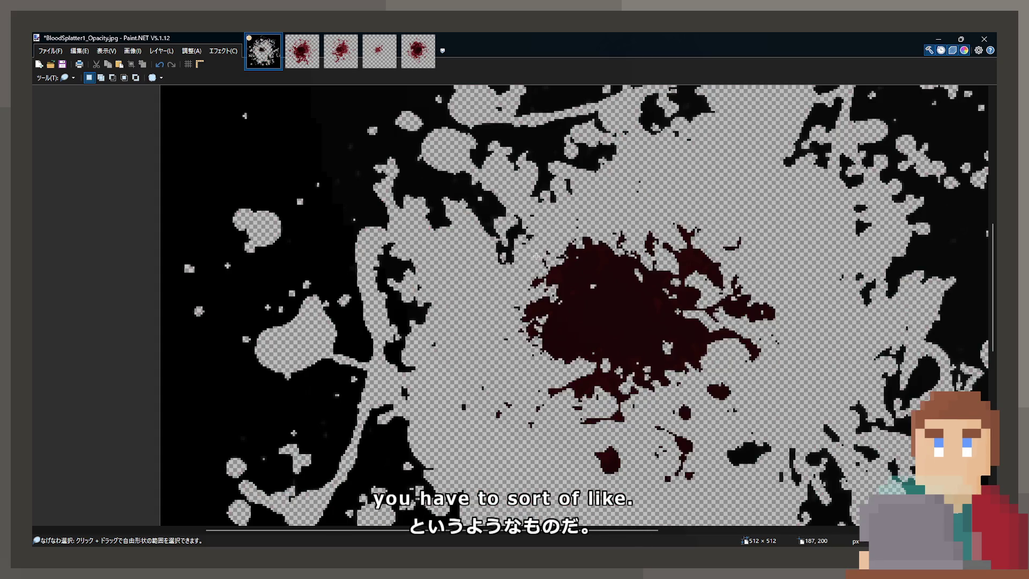
{"action": "left_click_drag", "start_coordinate": [536, 256], "coordinate": [578, 211]}
{"action": "mouse_move", "coordinate": [627, 175]}
{"action": "left_mouse_down"}
{"action": "mouse_move", "coordinate": [750, 220]}
{"action": "mouse_move", "coordinate": [799, 316]}
{"action": "mouse_move", "coordinate": [771, 397]}
{"action": "mouse_move", "coordinate": [616, 482]}
{"action": "mouse_move", "coordinate": [460, 450]}
{"action": "mouse_move", "coordinate": [428, 407]}
{"action": "mouse_move", "coordinate": [422, 354]}
{"action": "mouse_move", "coordinate": [536, 256]}
{"action": "left_mouse_up"}
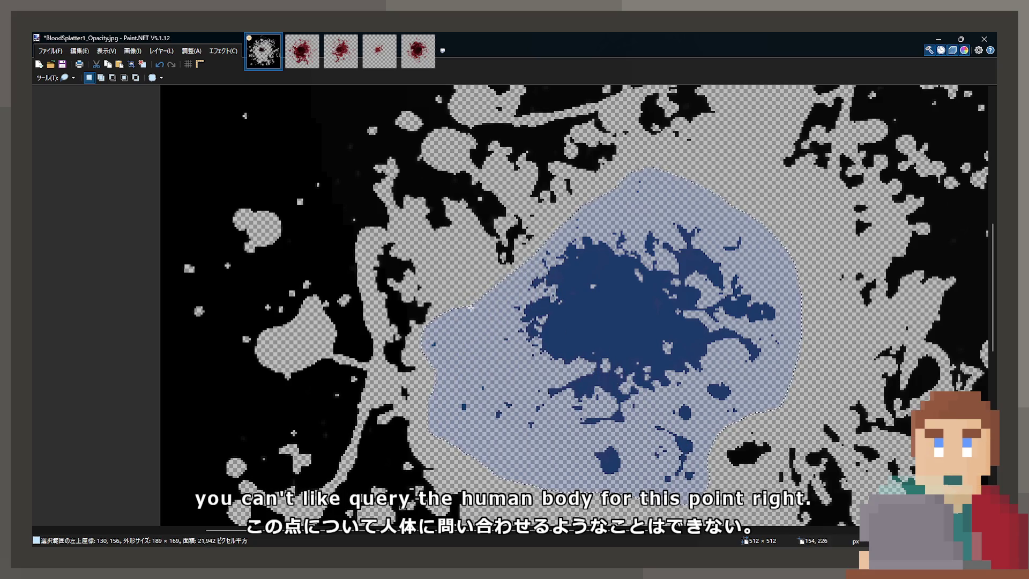
{"action": "key", "text": "Delete"}
Step: Toggle undo and redo repeatedly to compare the splatter with and without the erasure
{"action": "key", "text": "ctrl+z"}
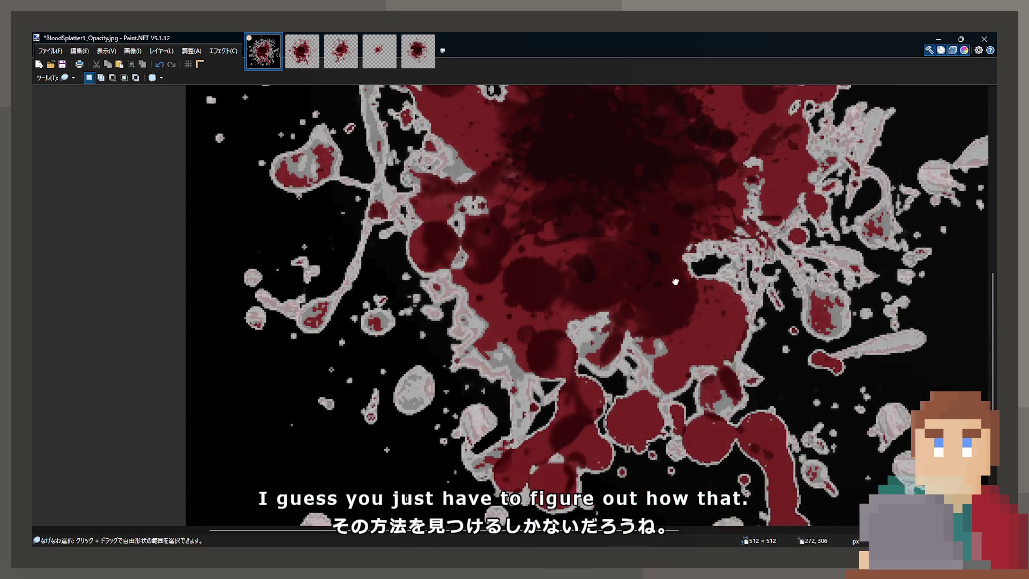
{"action": "left_click_drag", "start_coordinate": [675, 281], "coordinate": [737, 300]}
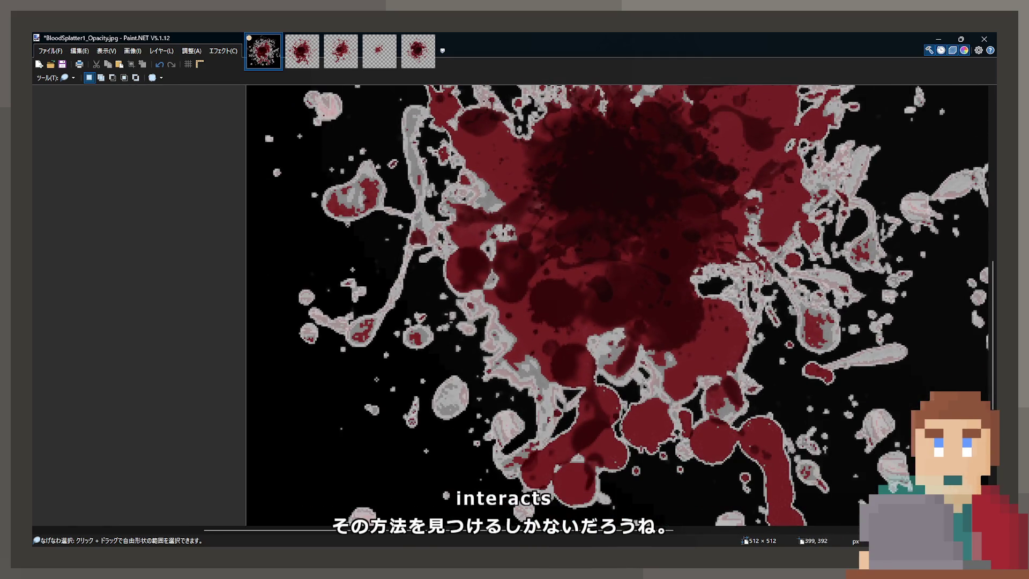
{"action": "key", "text": "ctrl+y"}
{"action": "key", "text": "ctrl+z"}
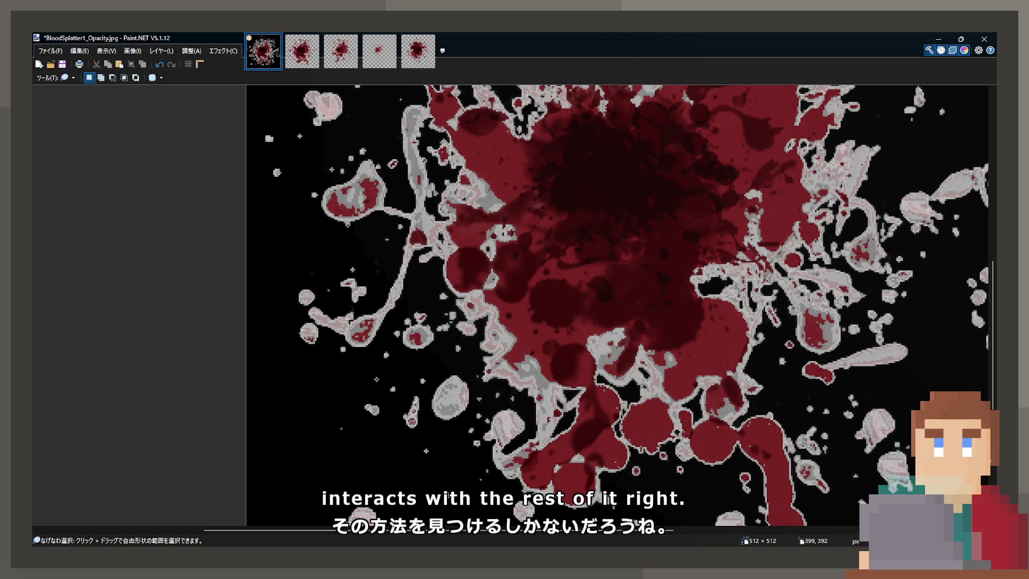
{"action": "key", "text": "ctrl+y"}
{"action": "key", "text": "ctrl+z"}
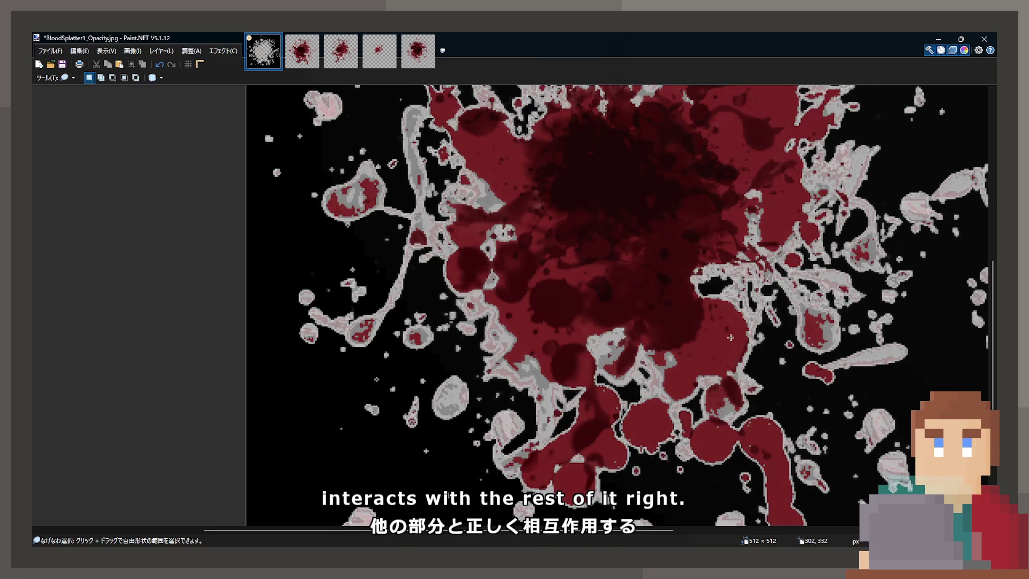
{"action": "scroll", "coordinate": [730, 337], "scroll_direction": "down", "scroll_amount": 3}
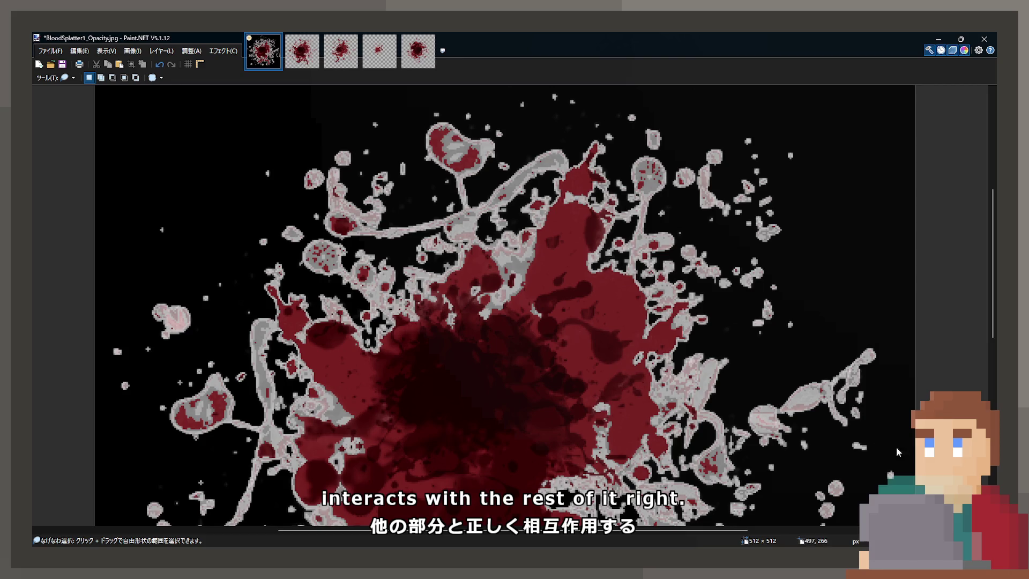
{"action": "key", "text": "ctrl+y"}
{"action": "key", "text": "ctrl+z"}
{"action": "key", "text": "ctrl+y"}
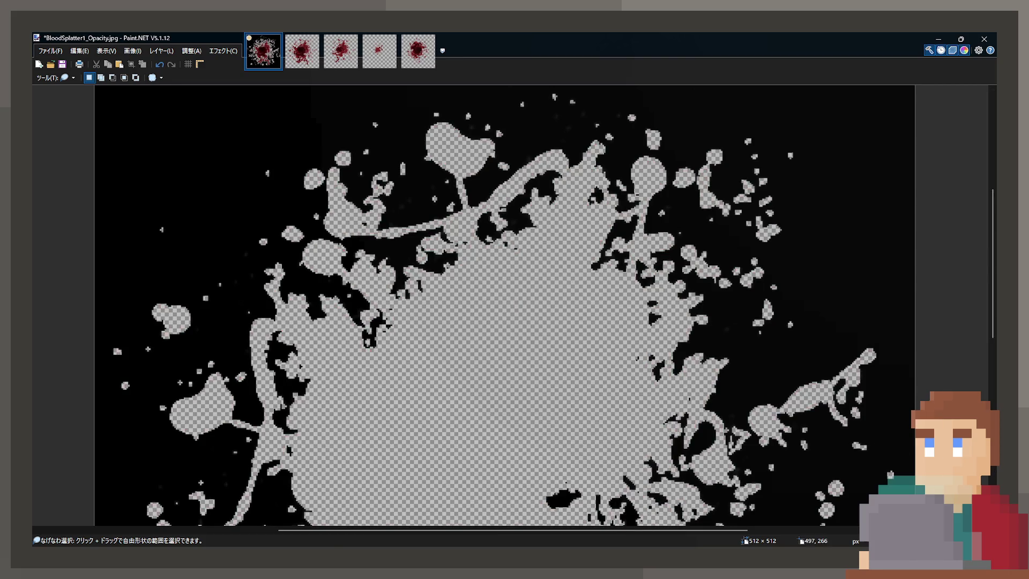
{"action": "key", "text": "ctrl+z"}
{"action": "key", "text": "ctrl+y"}
{"action": "key", "text": "ctrl+z"}
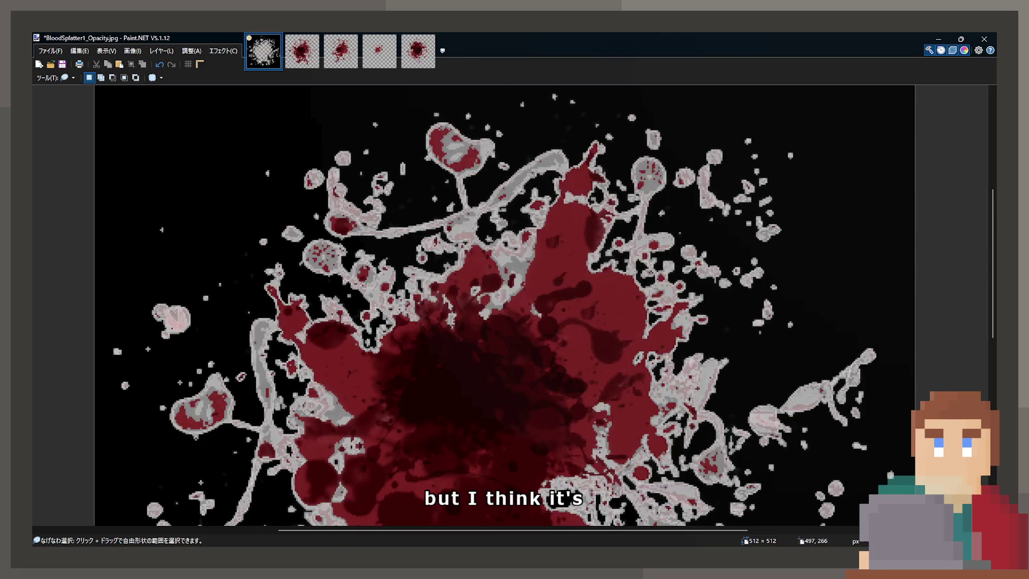
Step: Select all, then step through history back to the earlier splatter selection
{"action": "scroll", "coordinate": [734, 404], "scroll_direction": "down", "scroll_amount": 2}
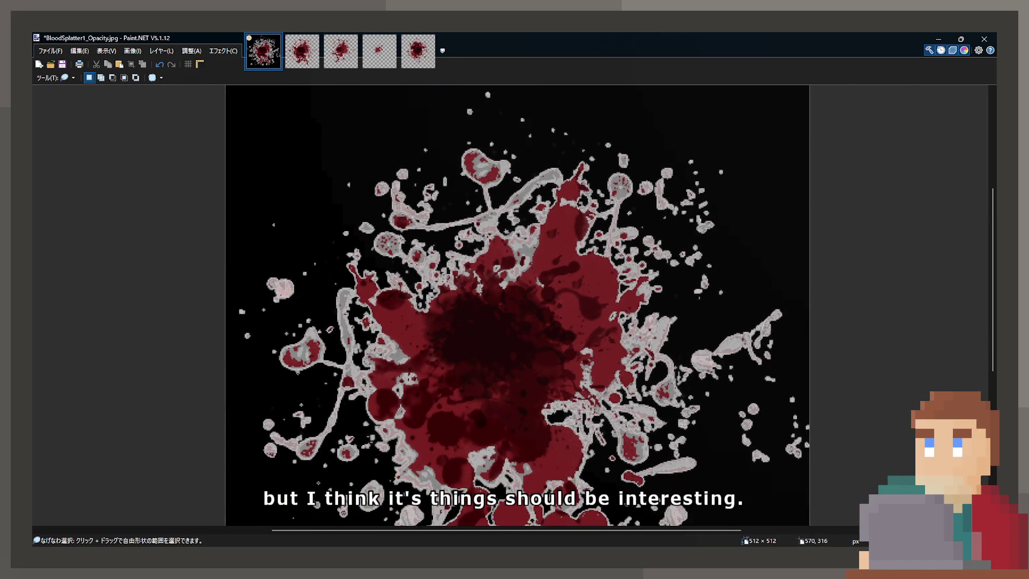
{"action": "key", "text": "ctrl+a"}
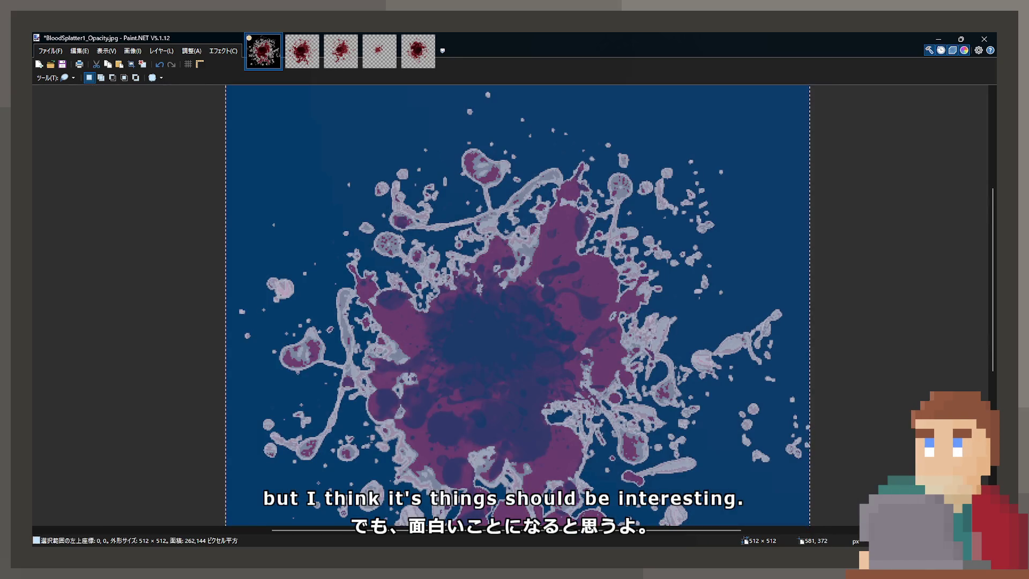
{"action": "key", "text": "ctrl+z"}
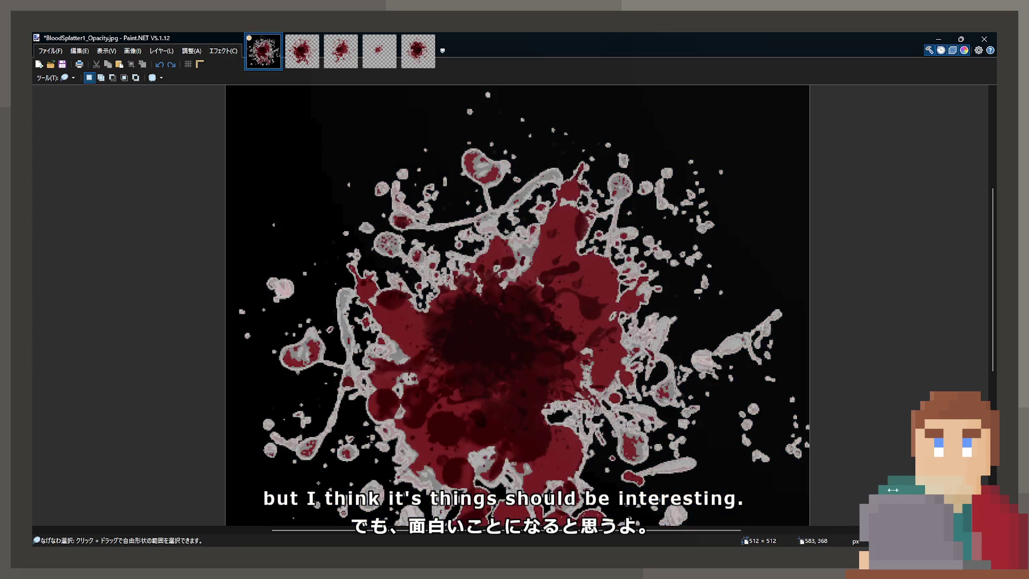
{"action": "key", "text": "ctrl+y"}
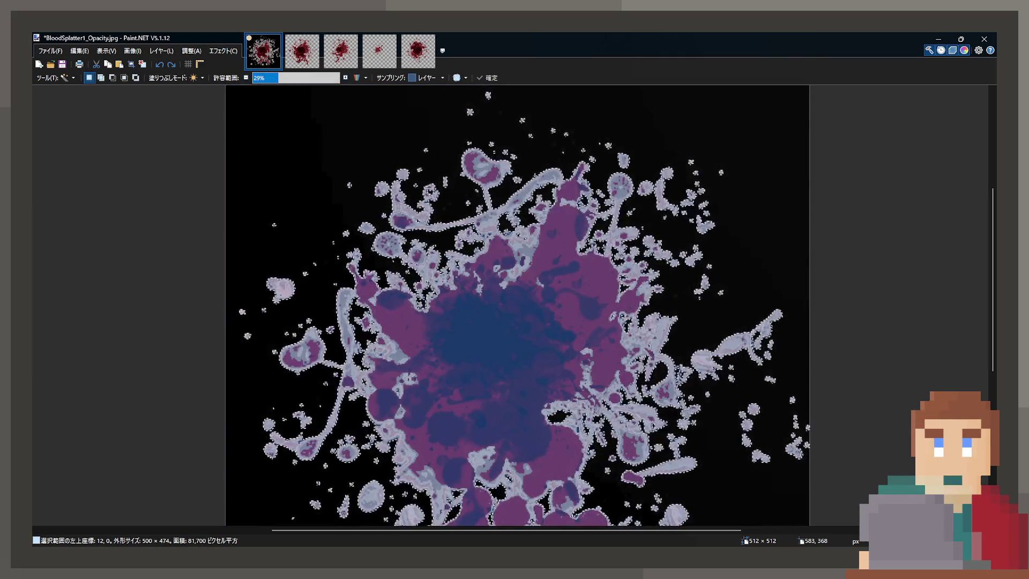
Step: Erase the splatter pixels, delete the black surroundings, and bucket-fill the transparent splatter white
{"action": "key", "text": "ctrl+a"}
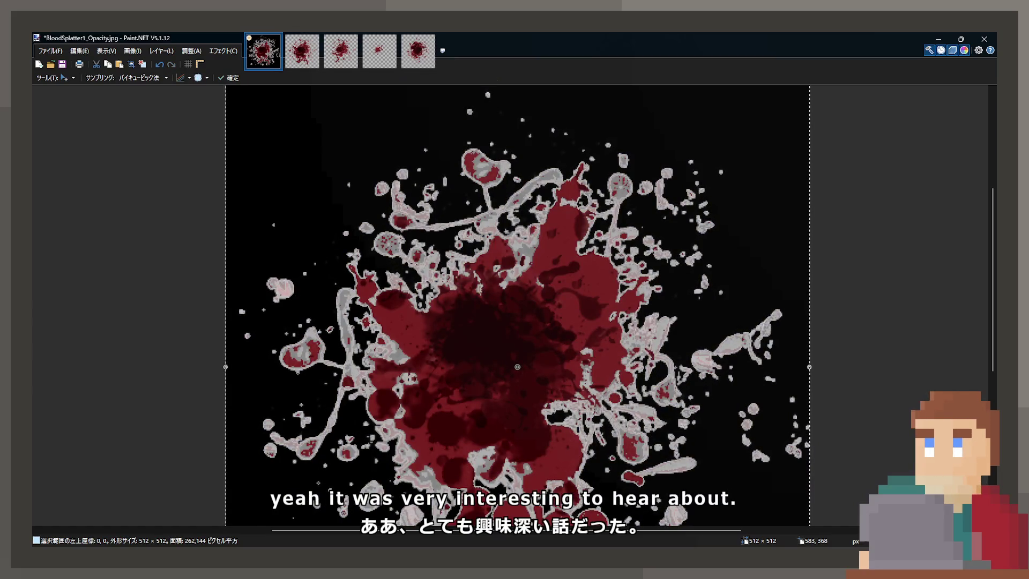
{"action": "key", "text": "Delete"}
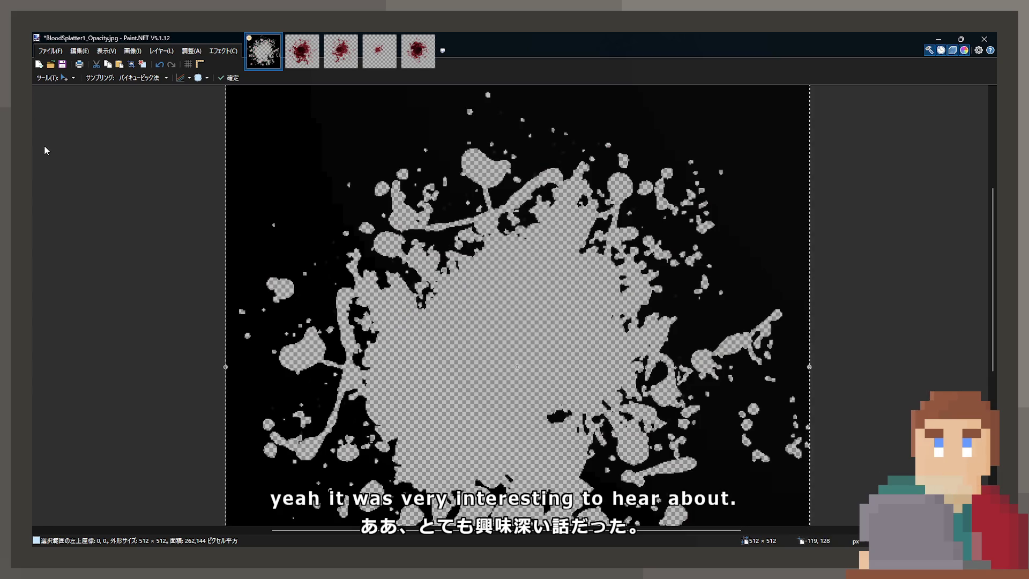
{"action": "key", "text": "s"}
{"action": "left_click", "coordinate": [440, 289]}
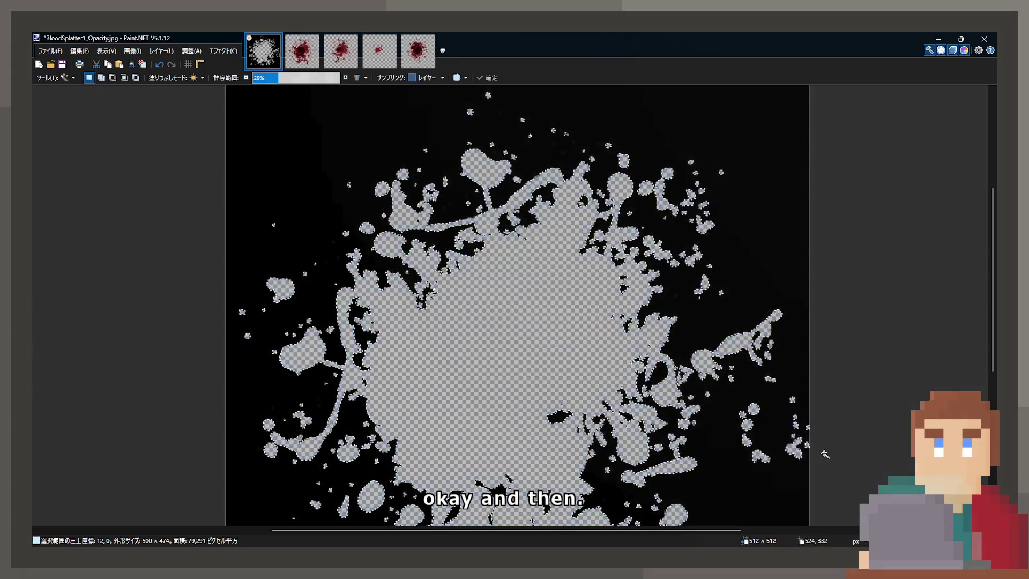
{"action": "key", "text": "ctrl+d"}
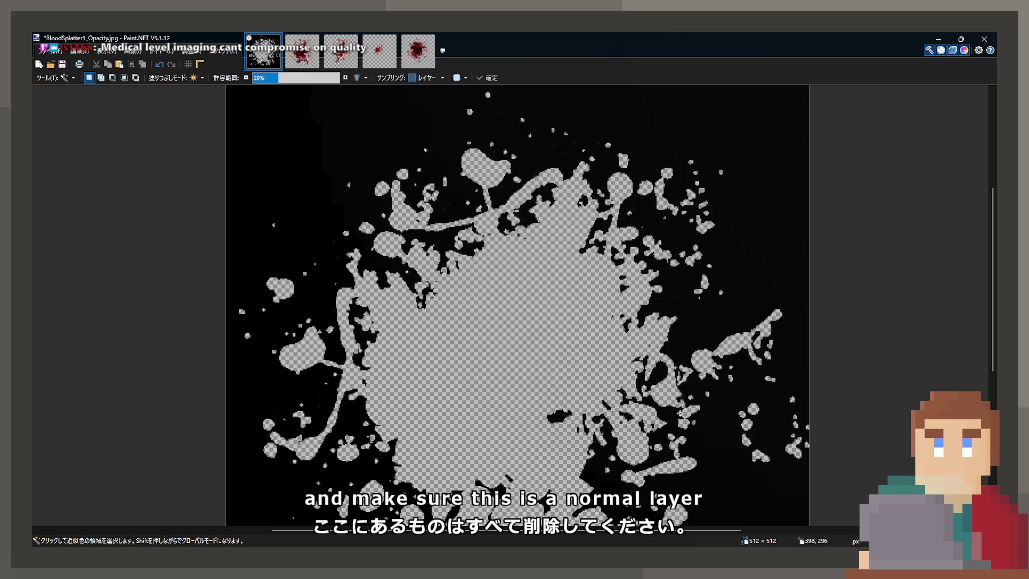
{"action": "key", "text": "Delete"}
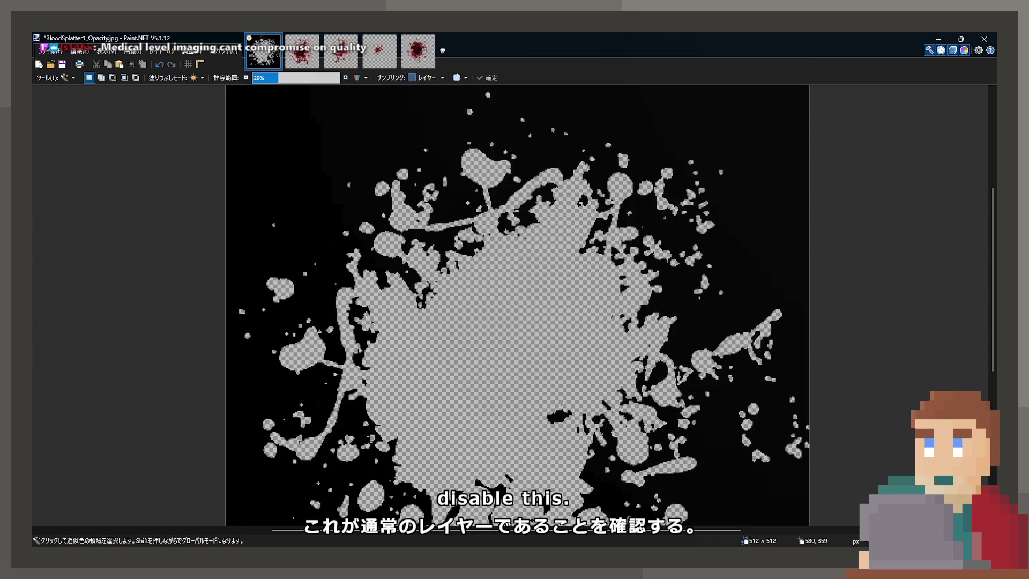
{"action": "key", "text": "f"}
{"action": "left_click", "coordinate": [492, 340]}
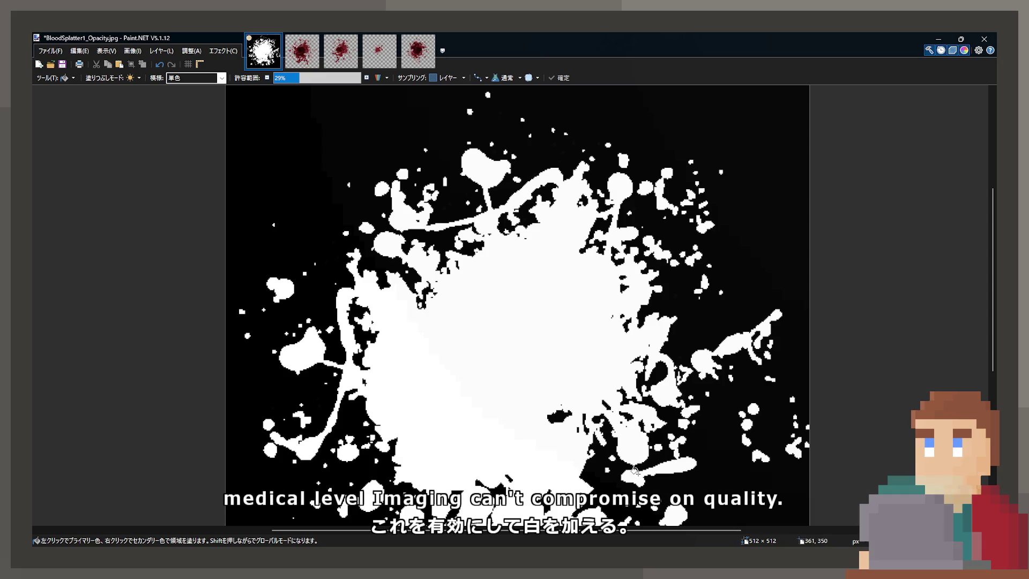
Step: Try Magic Wand, invert and deselect, undoing back to the black splatter on transparency
{"action": "key", "text": "Delete"}
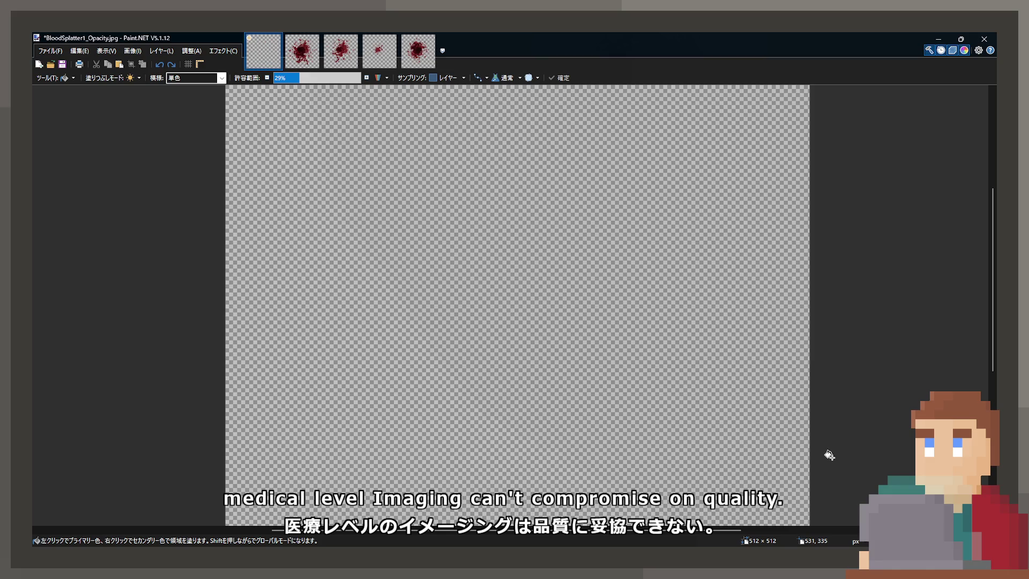
{"action": "key", "text": "ctrl+z"}
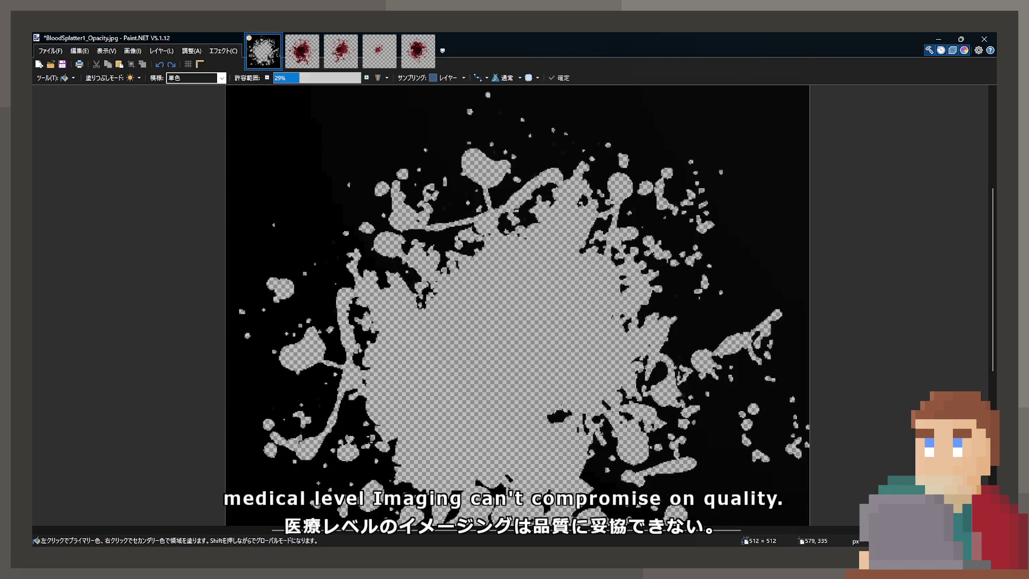
{"action": "key", "text": "s"}
{"action": "left_click", "coordinate": [450, 298]}
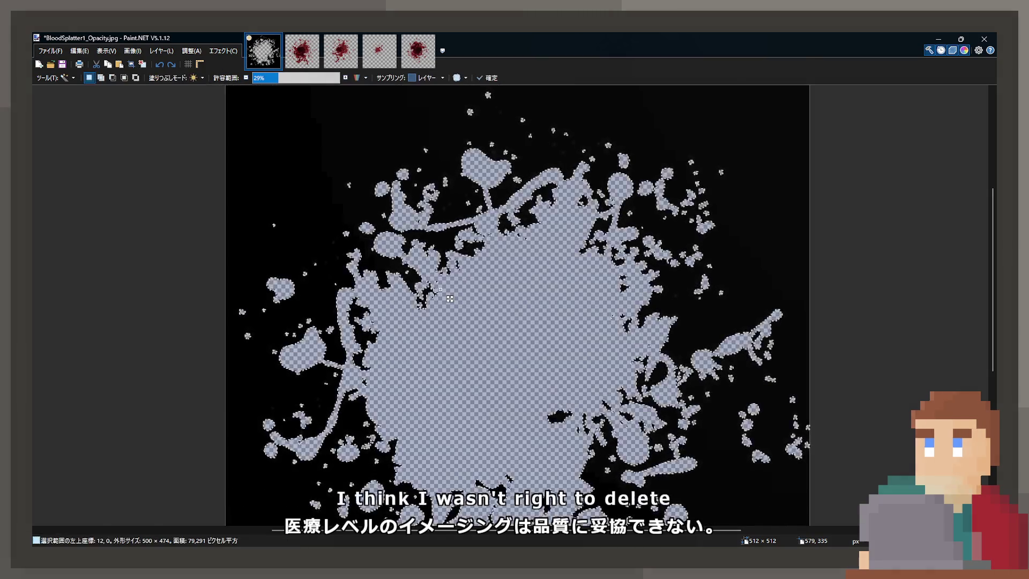
{"action": "key", "text": "ctrl+z"}
{"action": "key", "text": "ctrl+z"}
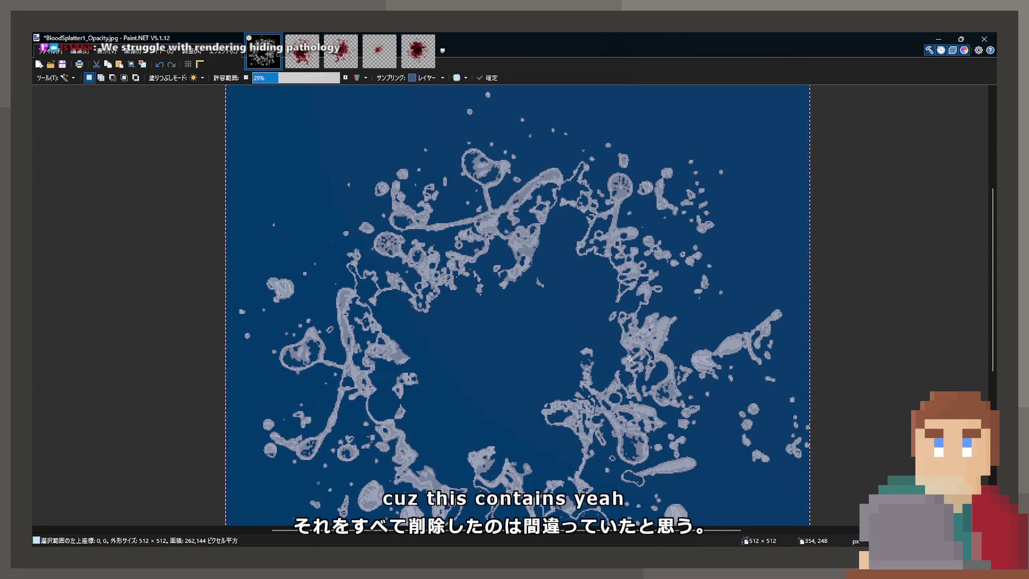
{"action": "scroll", "coordinate": [630, 358], "scroll_direction": "up", "scroll_amount": 5, "text": "ctrl"}
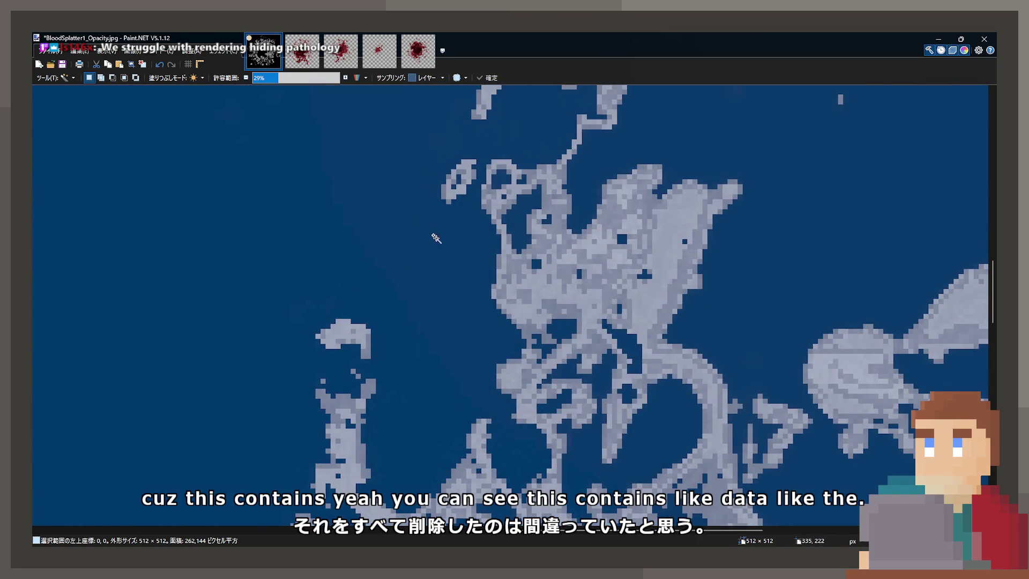
{"action": "scroll", "coordinate": [439, 239], "scroll_direction": "down", "scroll_amount": 5, "text": "ctrl"}
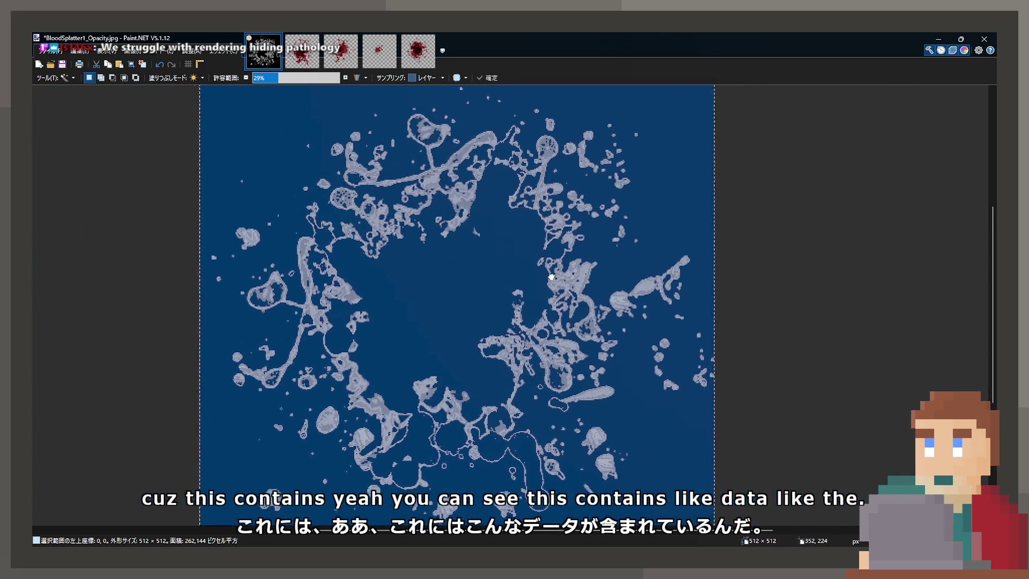
{"action": "left_click_drag", "start_coordinate": [558, 277], "coordinate": [538, 272]}
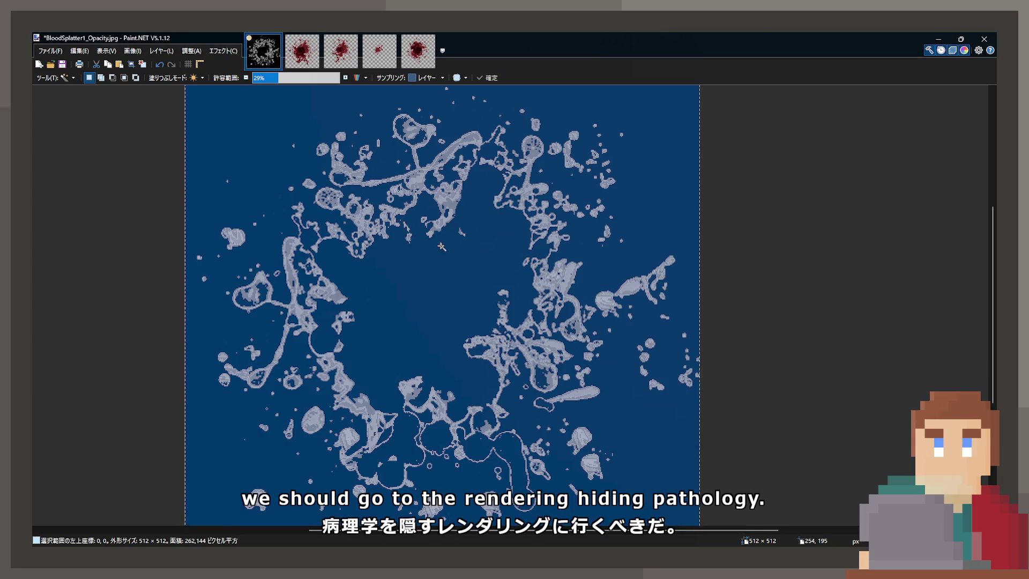
{"action": "left_click", "coordinate": [449, 255]}
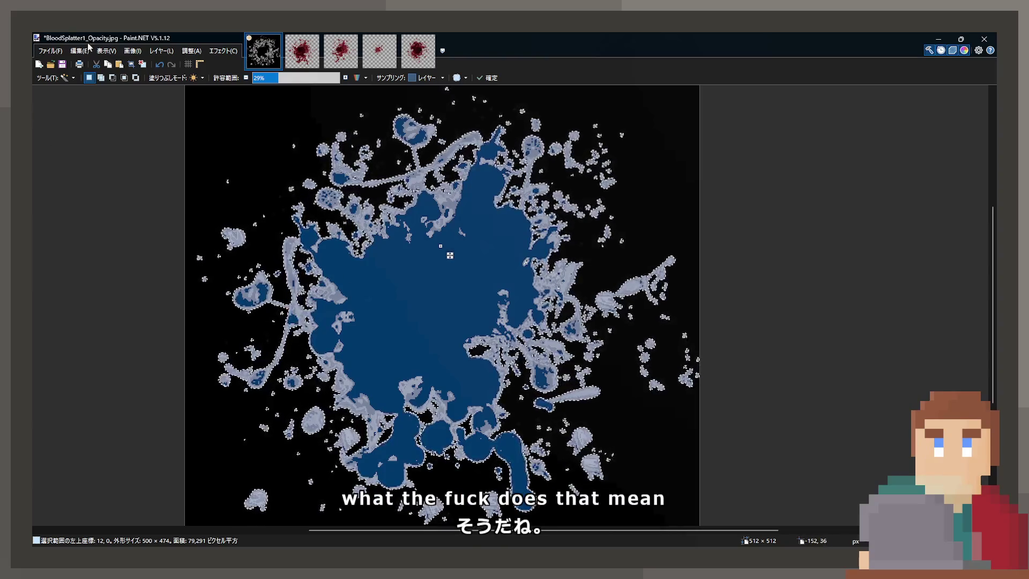
{"action": "key", "text": "ctrl+i"}
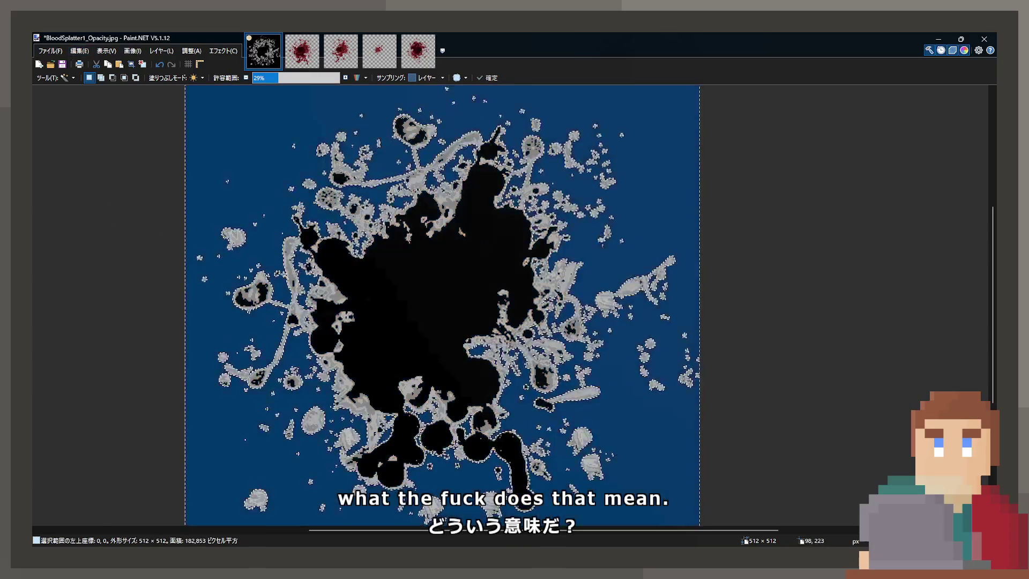
{"action": "key", "text": "ctrl+d"}
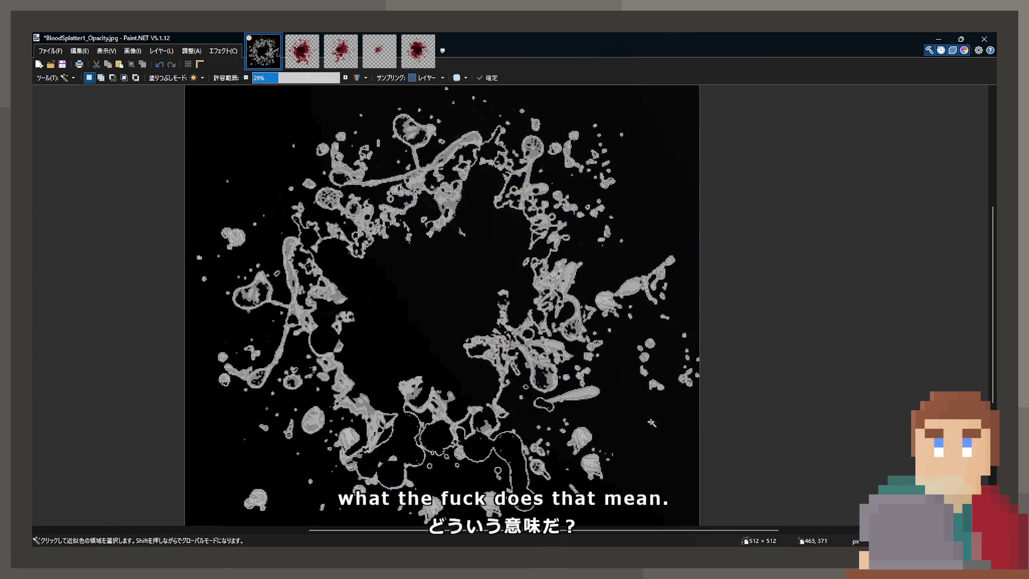
{"action": "key", "text": "ctrl+z"}
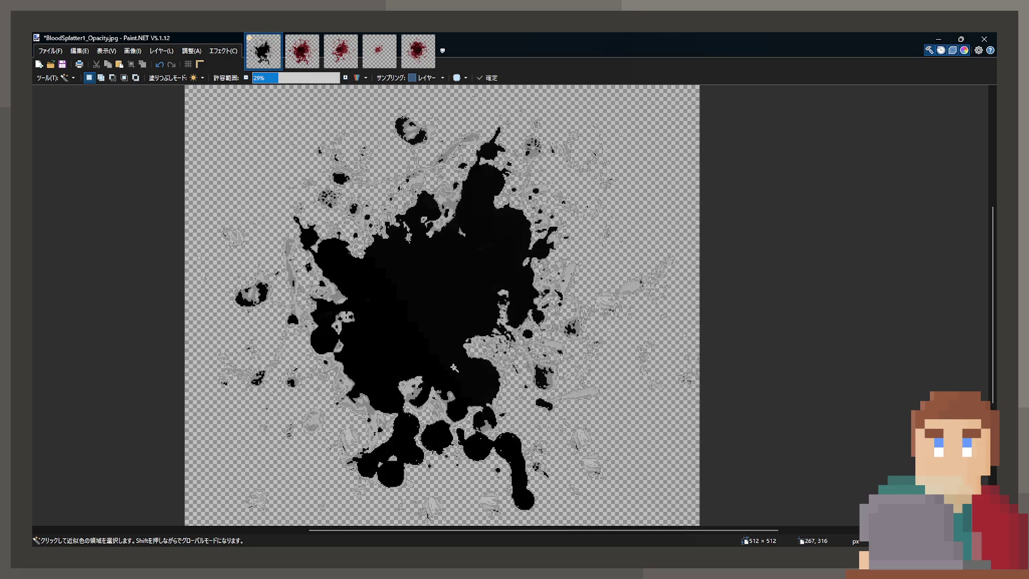
Step: Bucket-fill the black splatter core with white
{"action": "key", "text": "f"}
{"action": "scroll", "coordinate": [34, 505], "scroll_direction": "up", "scroll_amount": 5}
{"action": "scroll", "coordinate": [39, 514], "scroll_direction": "down", "scroll_amount": 3}
{"action": "scroll", "coordinate": [456, 312], "scroll_direction": "up", "scroll_amount": 2}
{"action": "scroll", "coordinate": [455, 312], "scroll_direction": "up", "scroll_amount": 2}
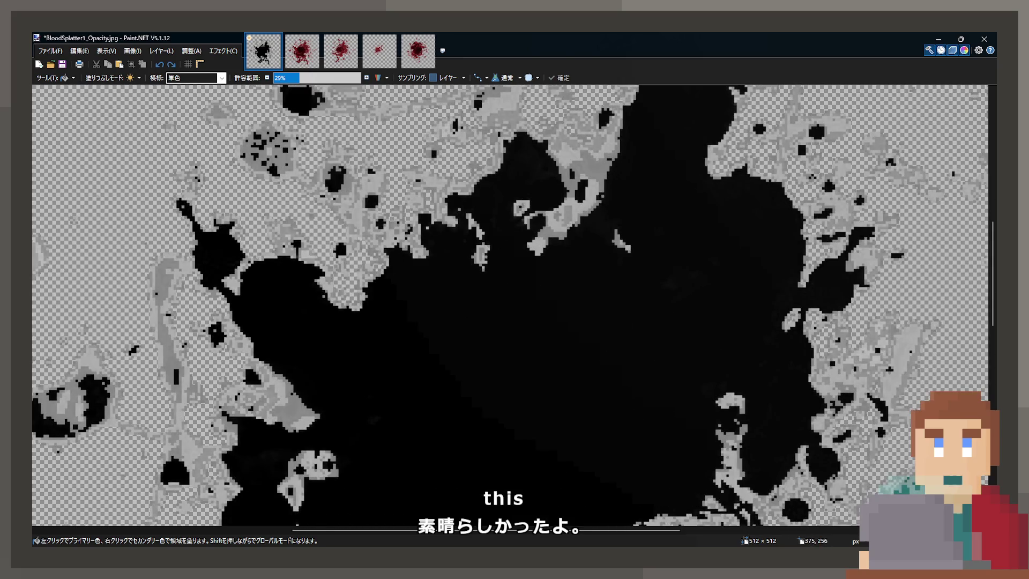
{"action": "left_click", "coordinate": [536, 359]}
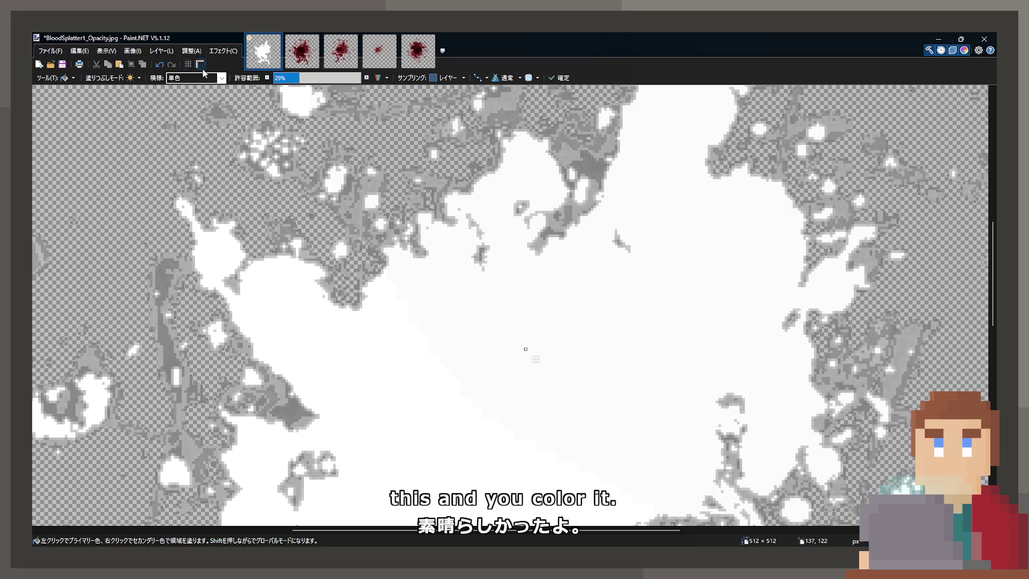
Step: Fill the transparent background around the splatter with black
{"action": "scroll", "coordinate": [376, 321], "scroll_direction": "down", "scroll_amount": 5}
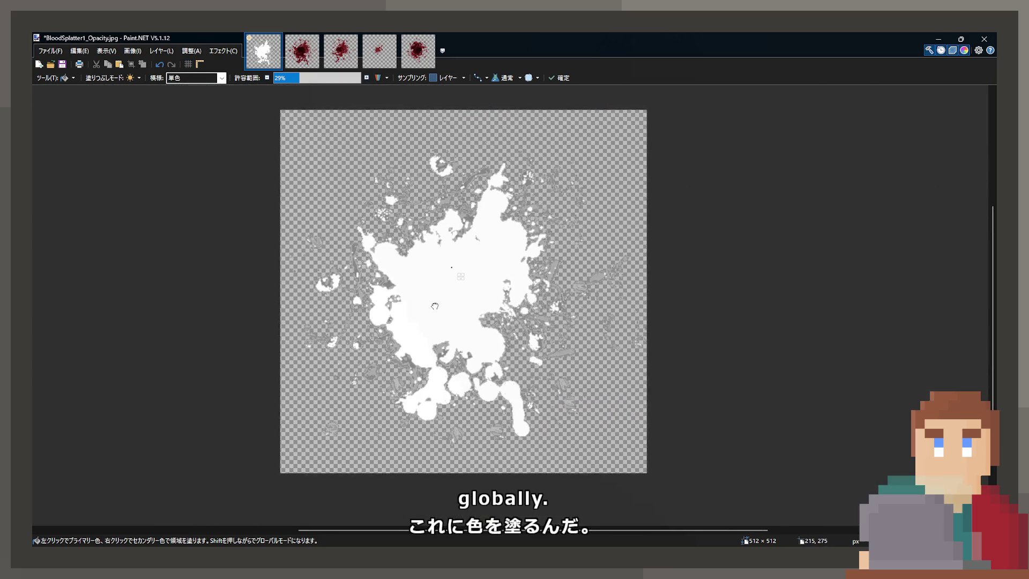
{"action": "key", "text": "s"}
{"action": "scroll", "coordinate": [350, 298], "scroll_direction": "up", "scroll_amount": 2}
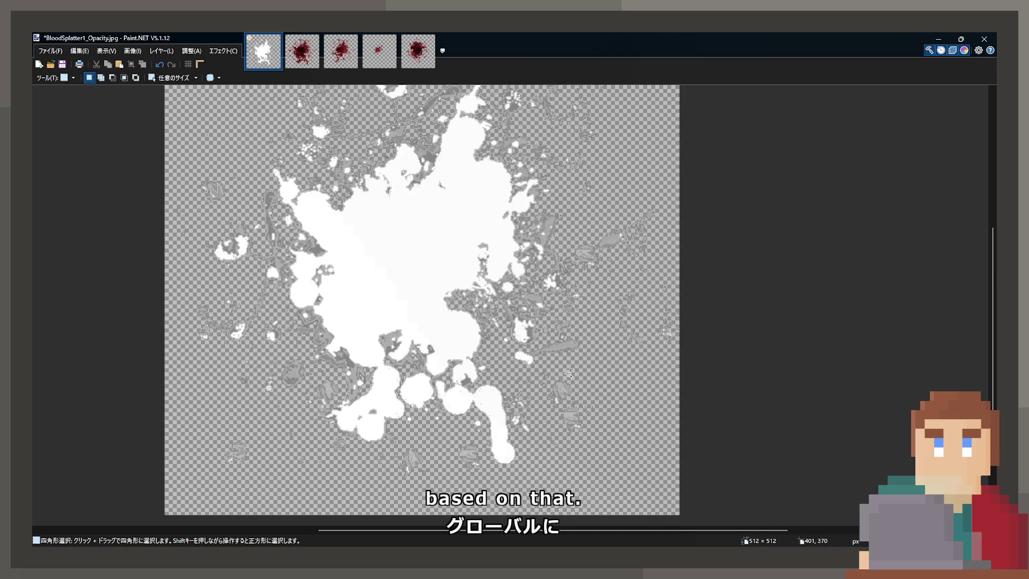
{"action": "scroll", "coordinate": [349, 298], "scroll_direction": "down", "scroll_amount": 1}
{"action": "scroll", "coordinate": [350, 298], "scroll_direction": "down", "scroll_amount": 1}
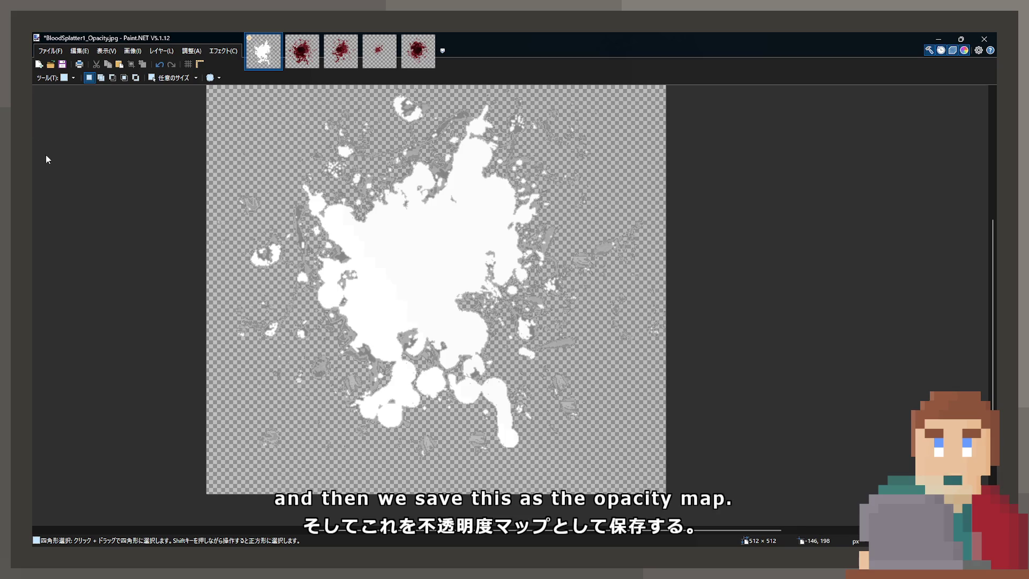
{"action": "key", "text": "f"}
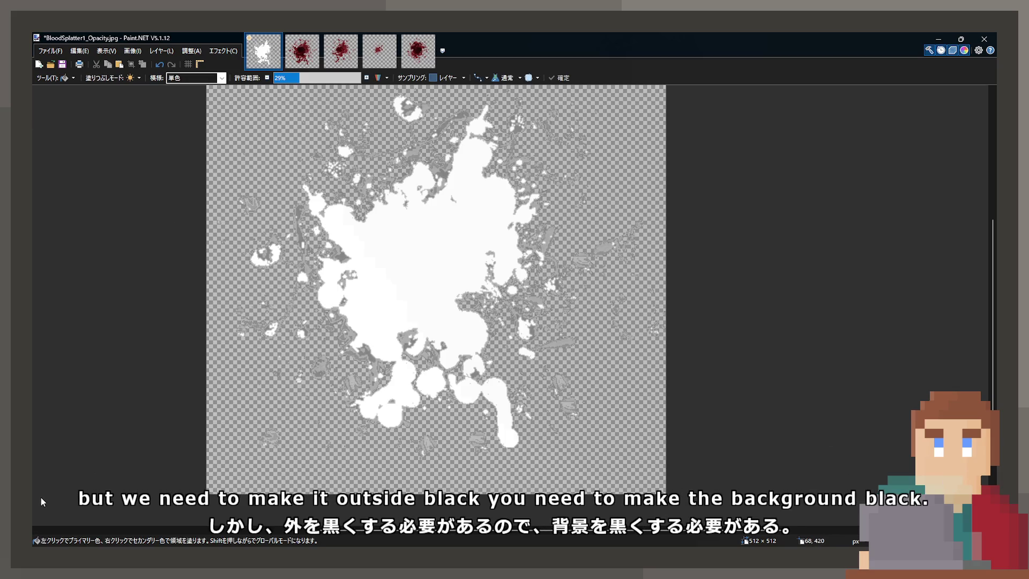
{"action": "left_click", "coordinate": [288, 400]}
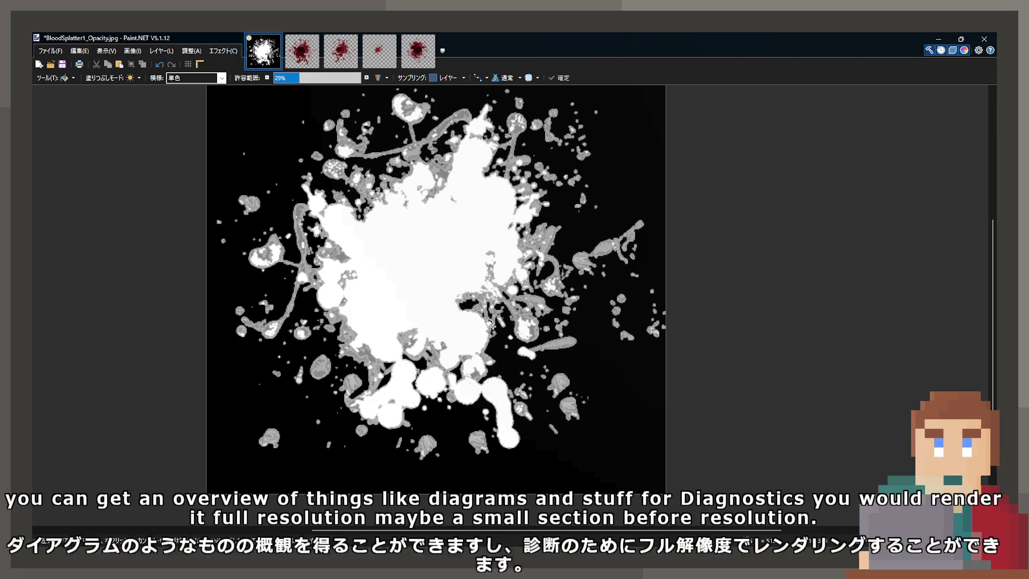
Step: Zoom in and out to inspect the grey fringes around the white splatter
{"action": "scroll", "coordinate": [294, 289], "scroll_direction": "up", "scroll_amount": 4}
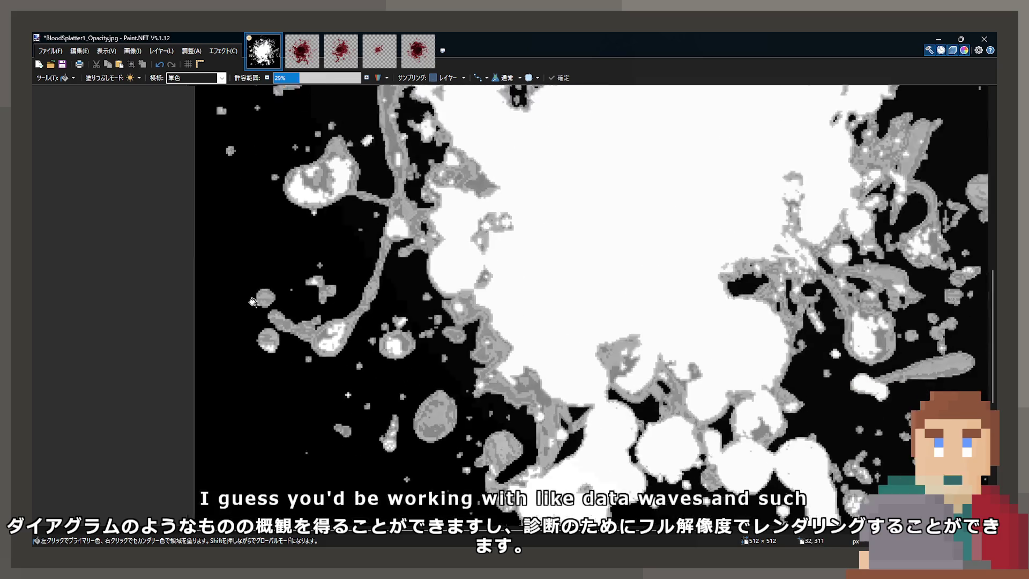
{"action": "scroll", "coordinate": [462, 305], "scroll_direction": "down", "scroll_amount": 3}
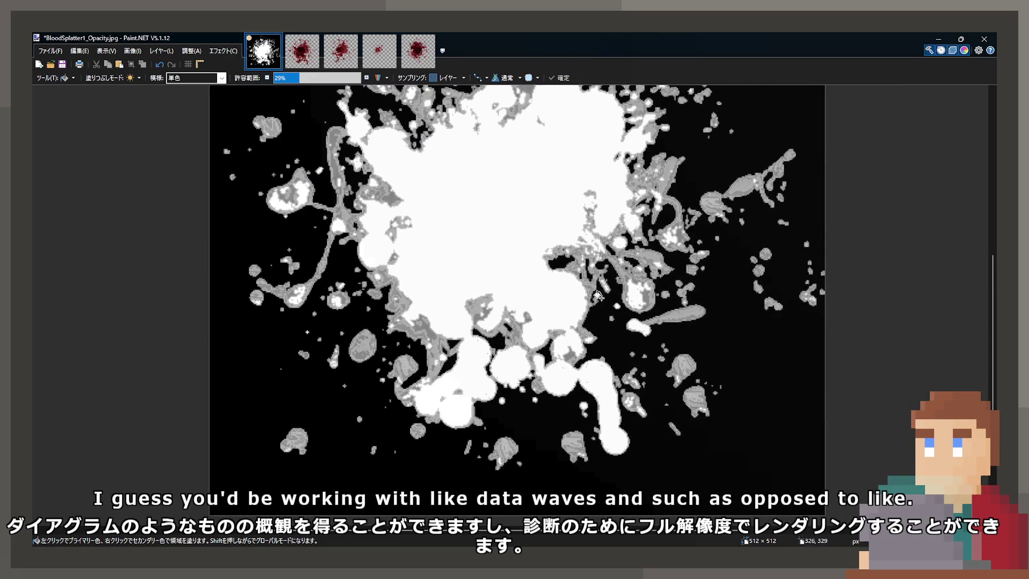
{"action": "scroll", "coordinate": [562, 338], "scroll_direction": "up", "scroll_amount": 1}
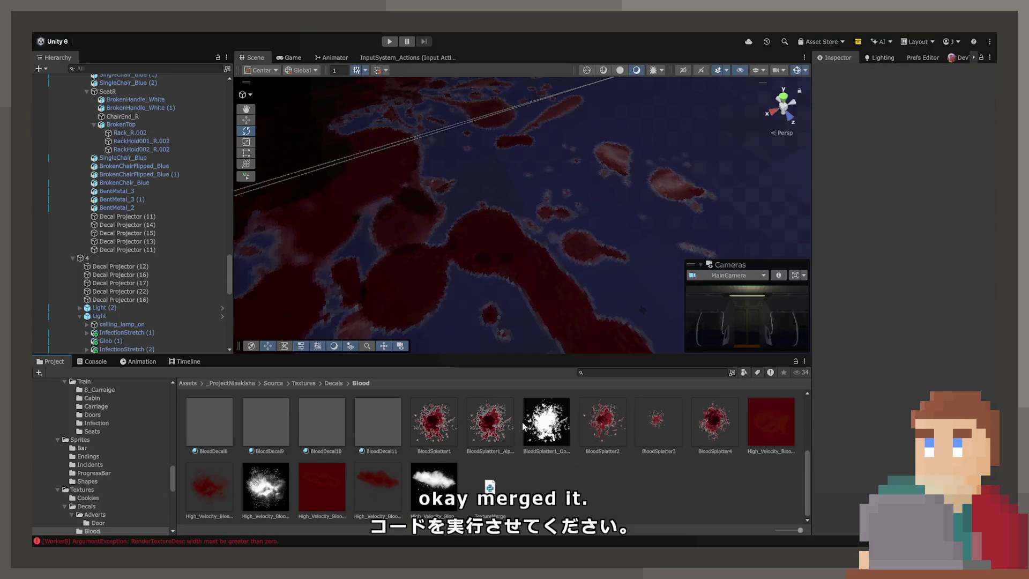
Step: Compare BloodSplatter1_Opacity and BloodSplatter1_AlphaMerged in the Inspector, ending on AlphaMerged
{"action": "left_click", "coordinate": [449, 427]}
{"action": "left_click", "coordinate": [474, 426]}
{"action": "left_click", "coordinate": [437, 432]}
{"action": "left_click", "coordinate": [477, 428]}
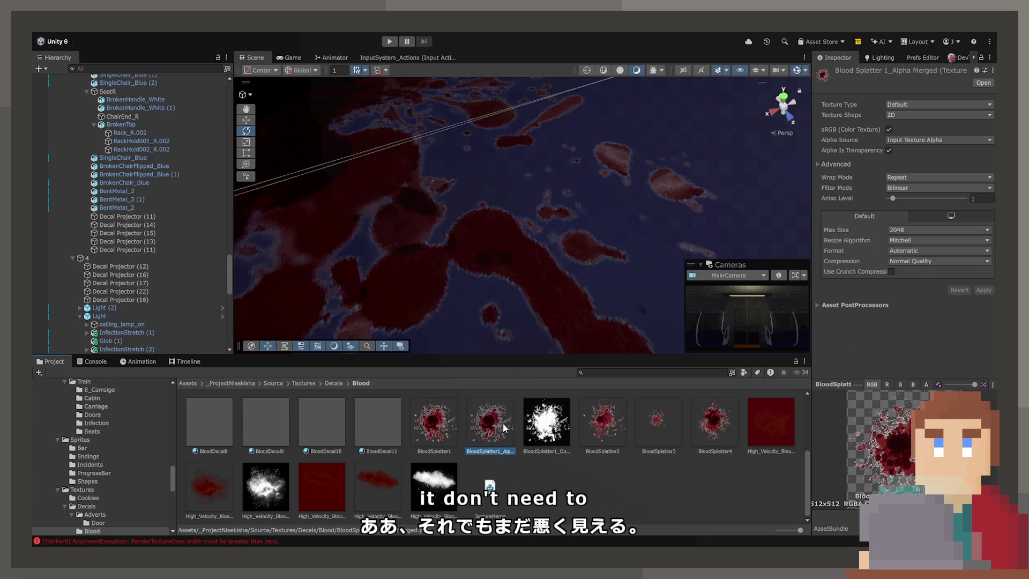
{"action": "left_click", "coordinate": [552, 426]}
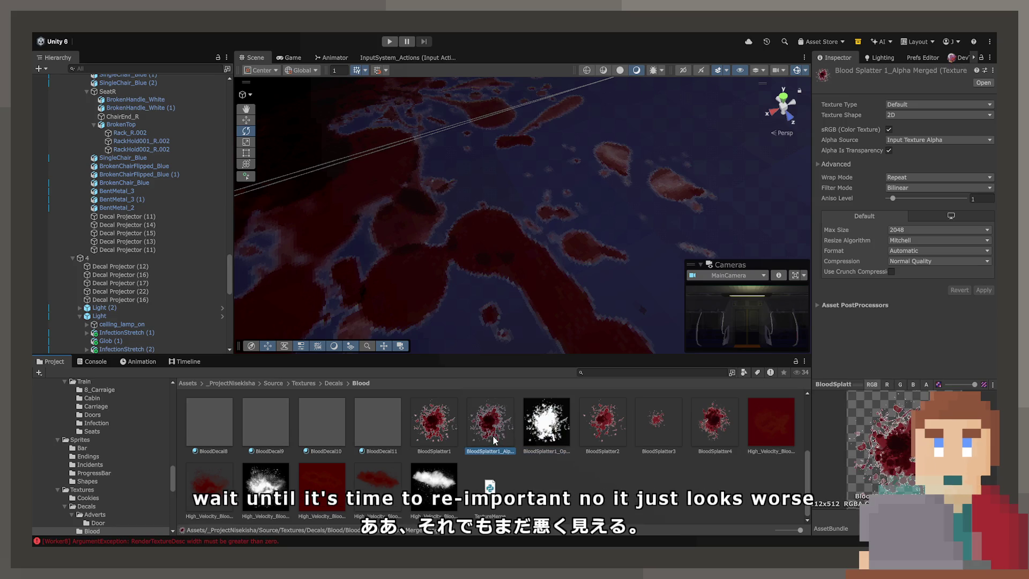
{"action": "left_click", "coordinate": [488, 434]}
{"action": "left_click", "coordinate": [545, 433]}
{"action": "left_click", "coordinate": [488, 439]}
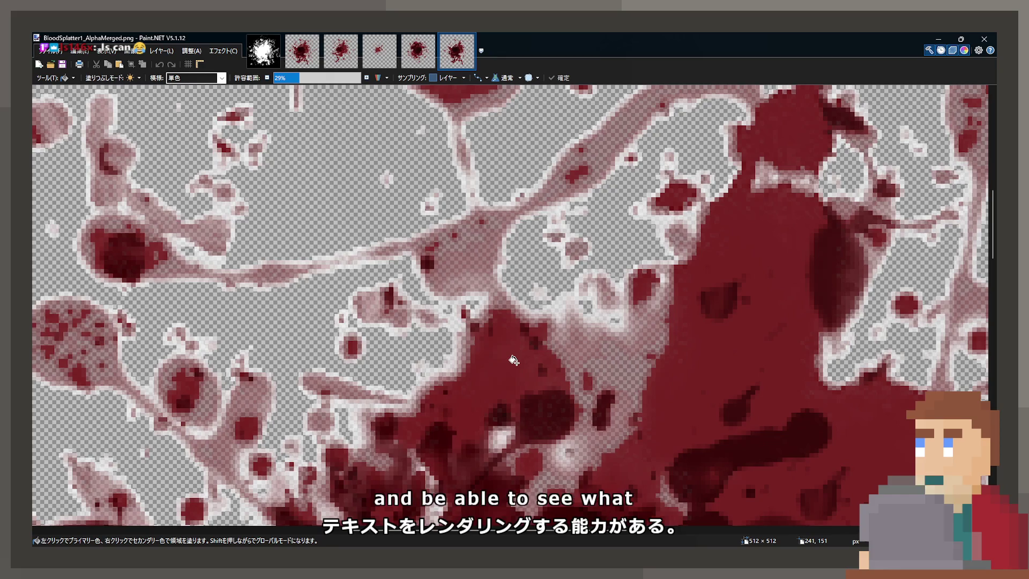
Step: Raise the Magic Wand tolerance to 39% and delete the selected white fringe pixels
{"action": "key", "text": "s"}
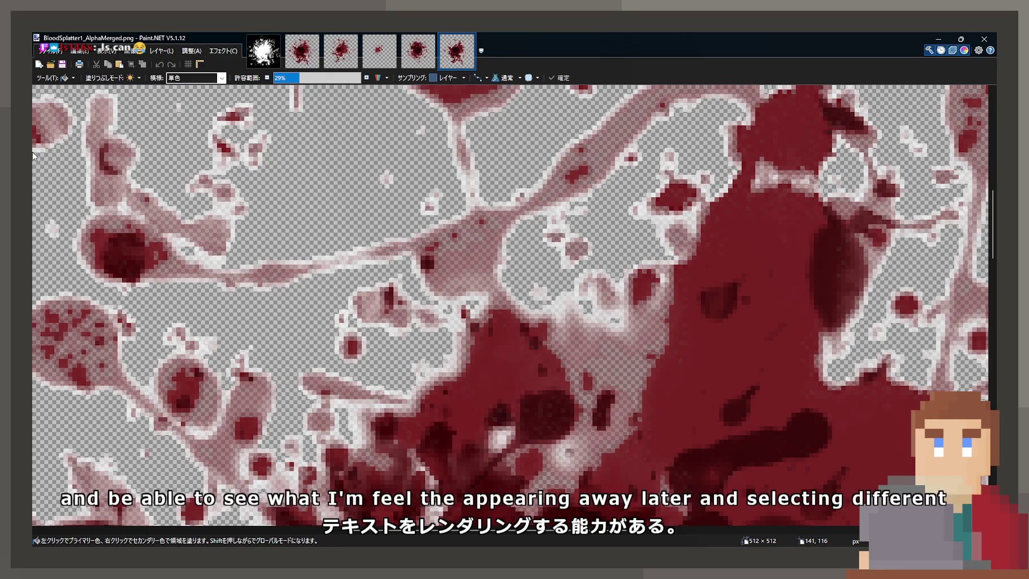
{"action": "left_click", "coordinate": [286, 77]}
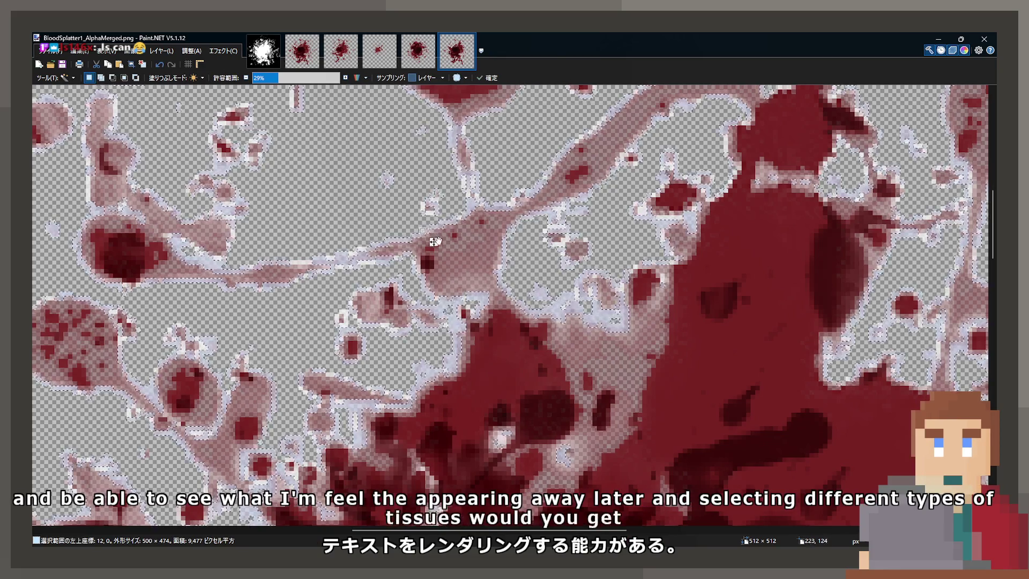
{"action": "scroll", "coordinate": [286, 77], "scroll_direction": "down", "scroll_amount": 2}
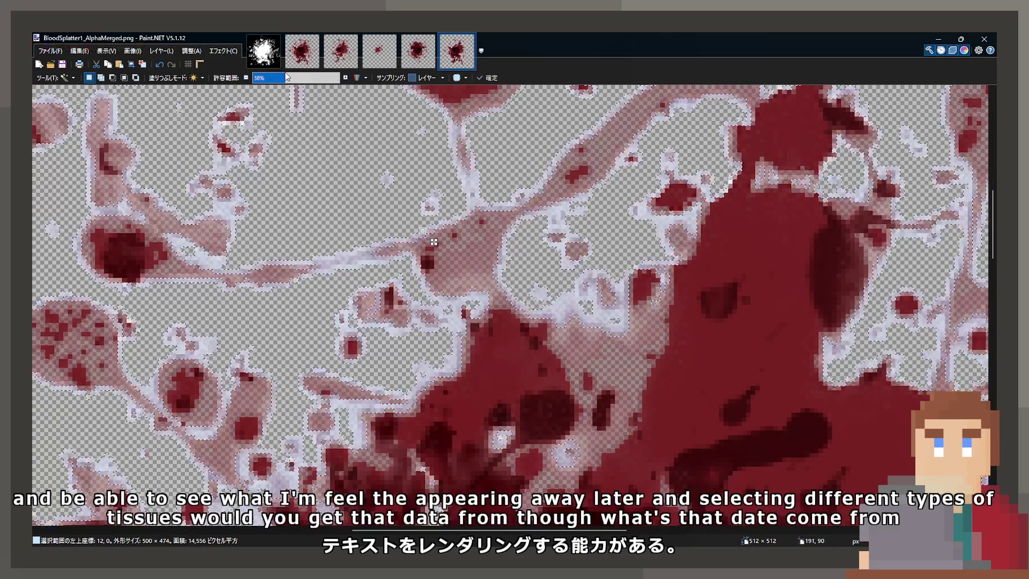
{"action": "left_click", "coordinate": [287, 78]}
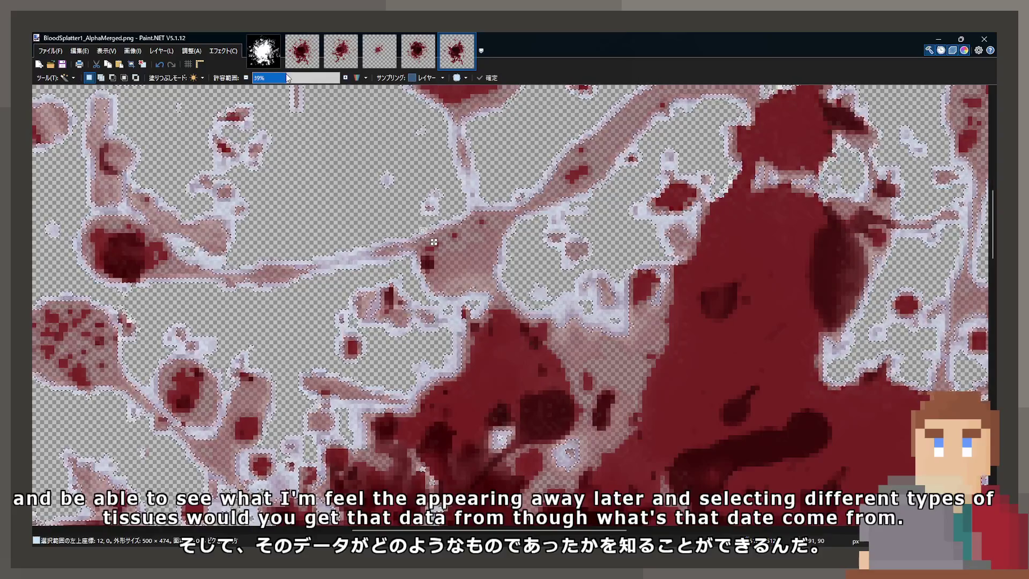
{"action": "key", "text": "ctrl+d"}
{"action": "scroll", "coordinate": [609, 289], "scroll_direction": "down", "scroll_amount": 5}
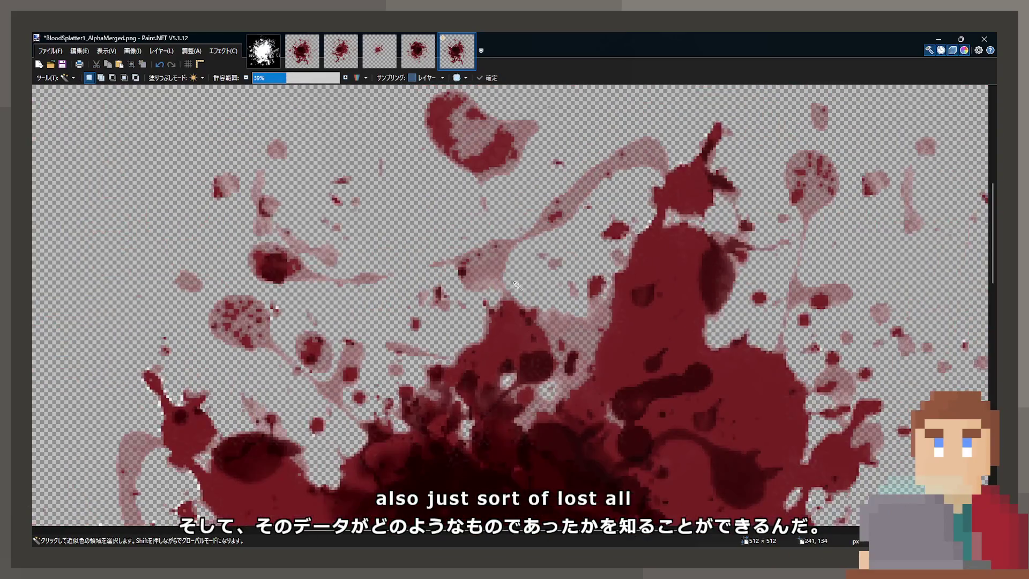
{"action": "scroll", "coordinate": [604, 415], "scroll_direction": "up", "scroll_amount": 3}
{"action": "scroll", "coordinate": [604, 416], "scroll_direction": "up", "scroll_amount": 2}
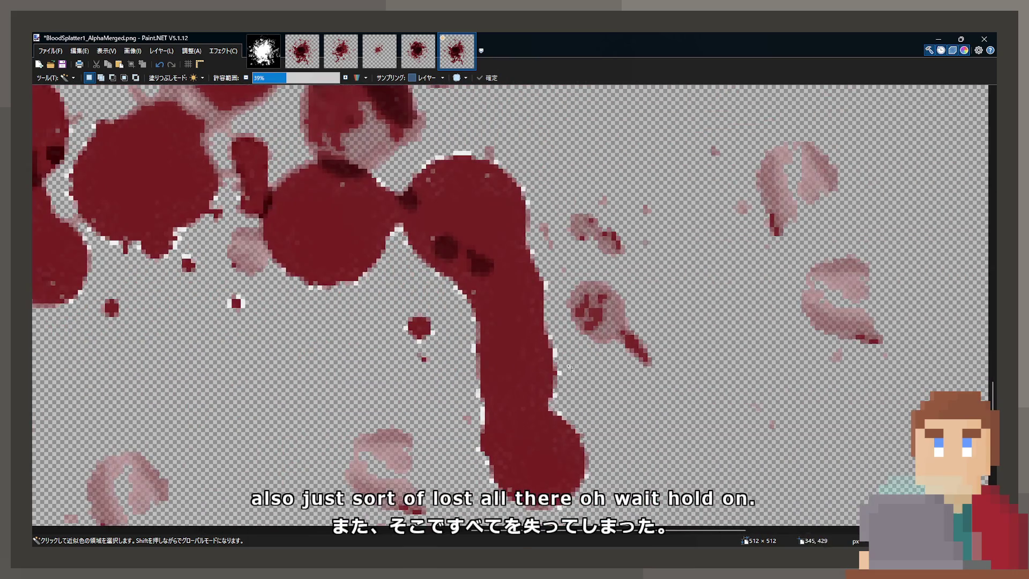
Step: Delete the white fringe beside the blood streak and save BloodSplatter1_AlphaMerged.png
{"action": "left_click", "coordinate": [552, 352]}
{"action": "key", "text": "ctrl+d"}
{"action": "scroll", "coordinate": [266, 253], "scroll_direction": "down", "scroll_amount": 4}
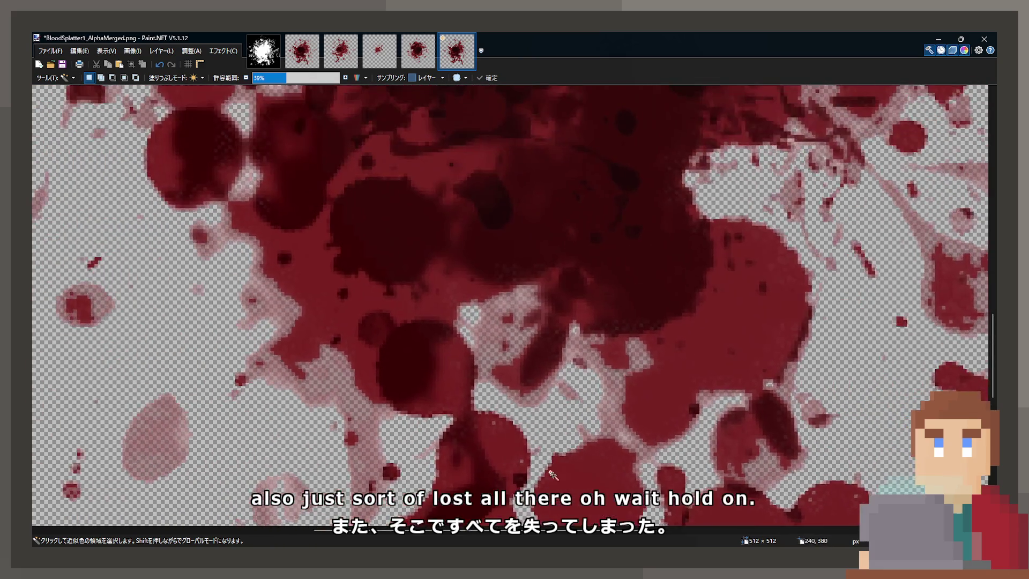
{"action": "scroll", "coordinate": [442, 242], "scroll_direction": "up", "scroll_amount": 3}
{"action": "scroll", "coordinate": [442, 242], "scroll_direction": "up", "scroll_amount": 2}
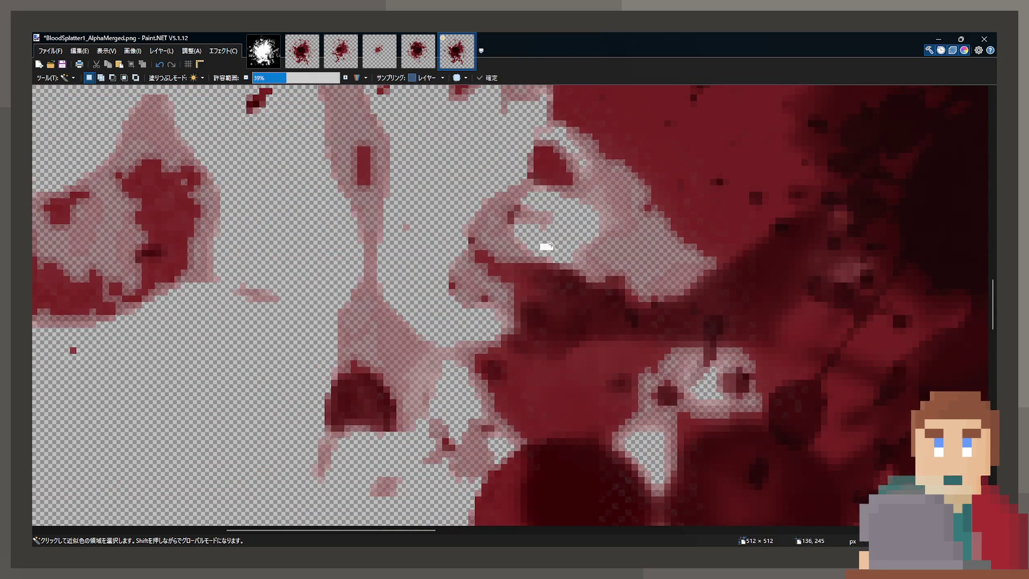
{"action": "scroll", "coordinate": [551, 395], "scroll_direction": "down", "scroll_amount": 4}
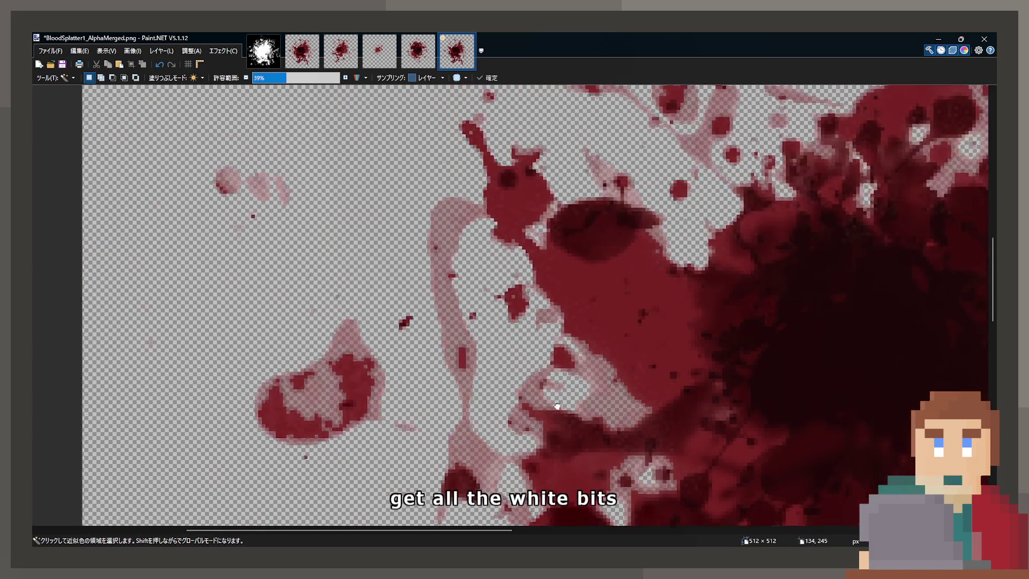
{"action": "scroll", "coordinate": [476, 390], "scroll_direction": "up", "scroll_amount": 2}
{"action": "scroll", "coordinate": [500, 355], "scroll_direction": "down", "scroll_amount": 2}
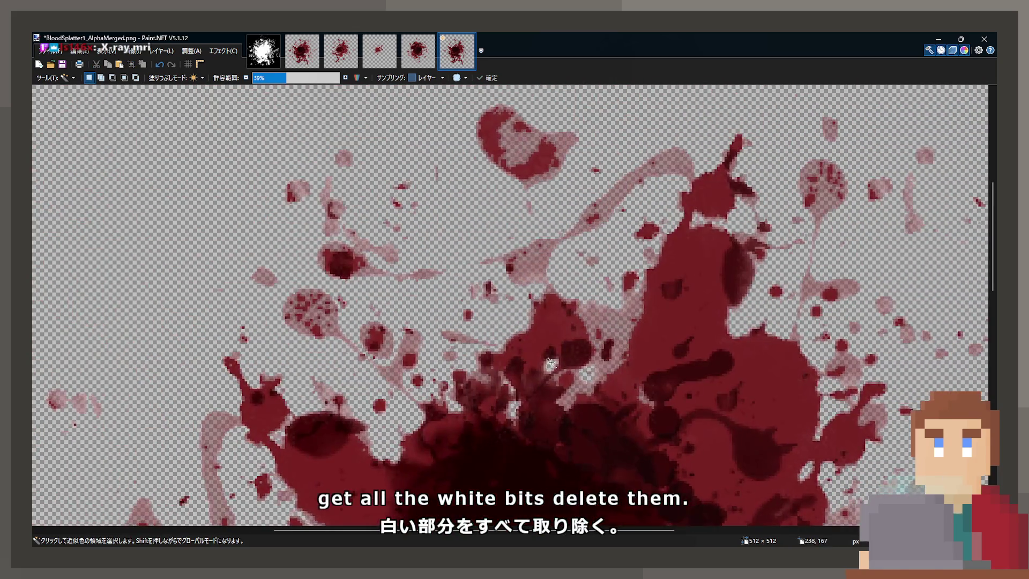
{"action": "scroll", "coordinate": [543, 361], "scroll_direction": "up", "scroll_amount": 2}
{"action": "scroll", "coordinate": [469, 198], "scroll_direction": "down", "scroll_amount": 2}
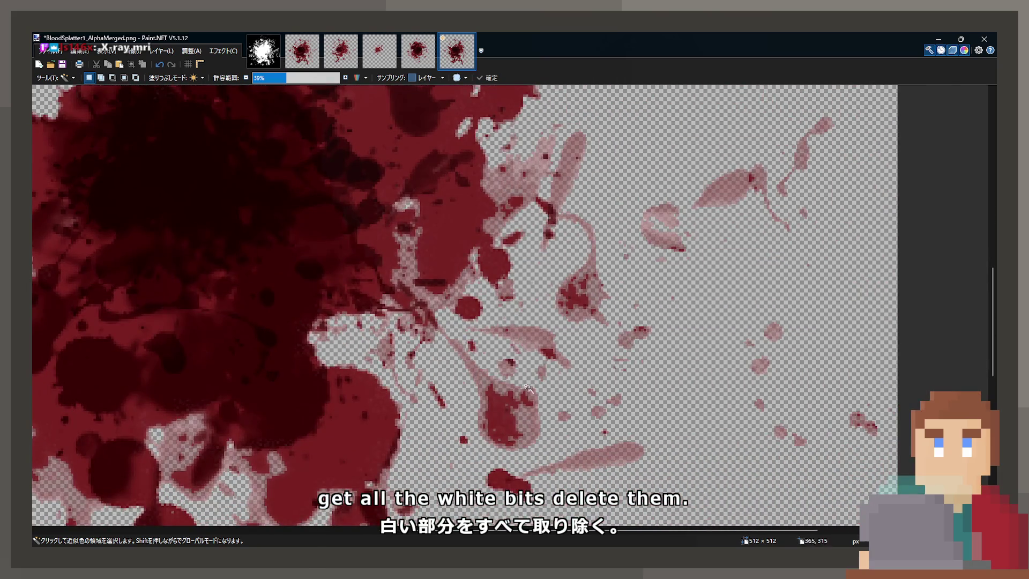
{"action": "left_click_drag", "start_coordinate": [526, 386], "coordinate": [586, 351]}
{"action": "key", "text": "ctrl+s"}
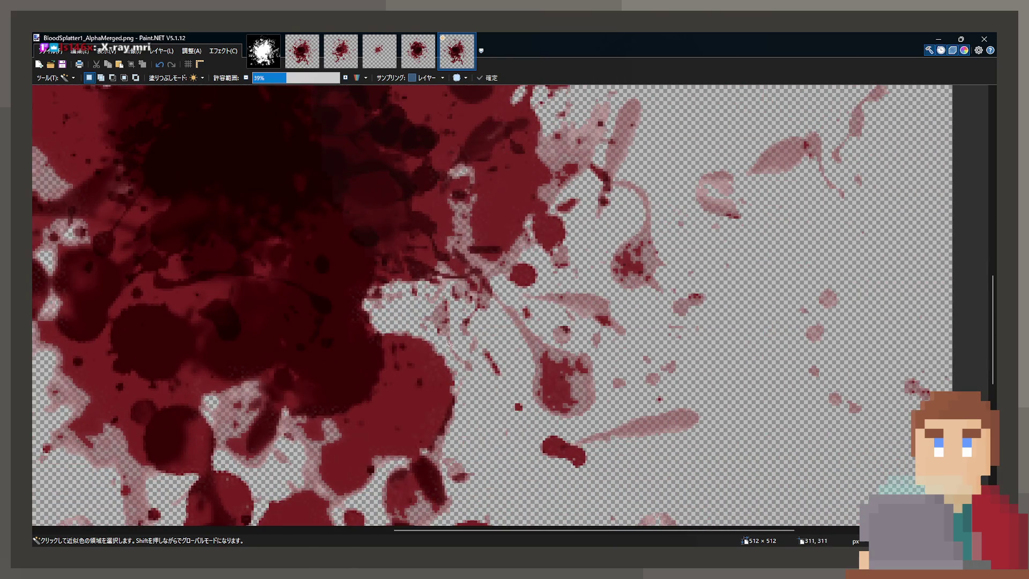
{"action": "left_click", "coordinate": [937, 39]}
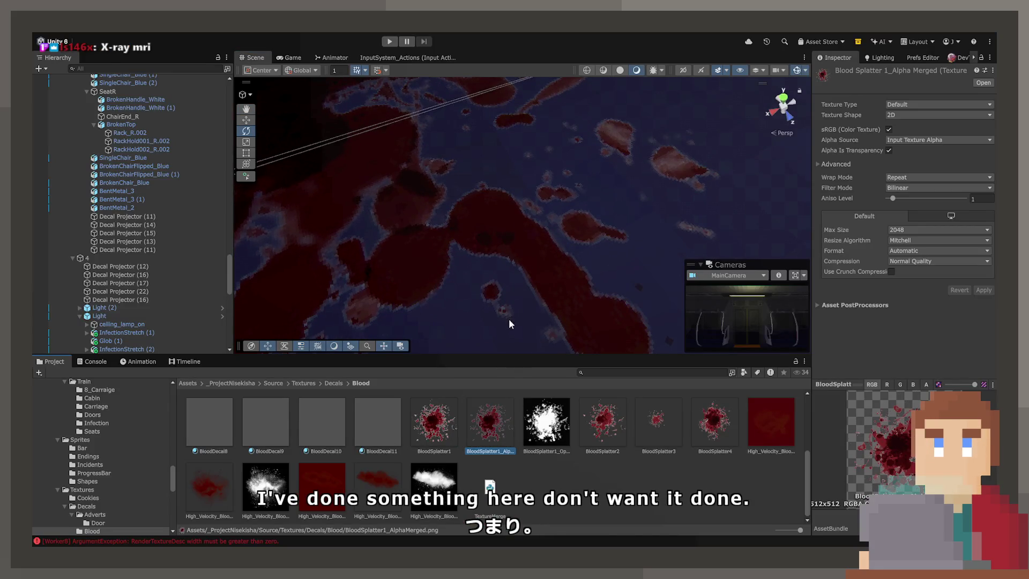
Step: Select the blood Decal Projector (16) on the carriage floor and locate its BloodDecal8 material
{"action": "left_click", "coordinate": [523, 251]}
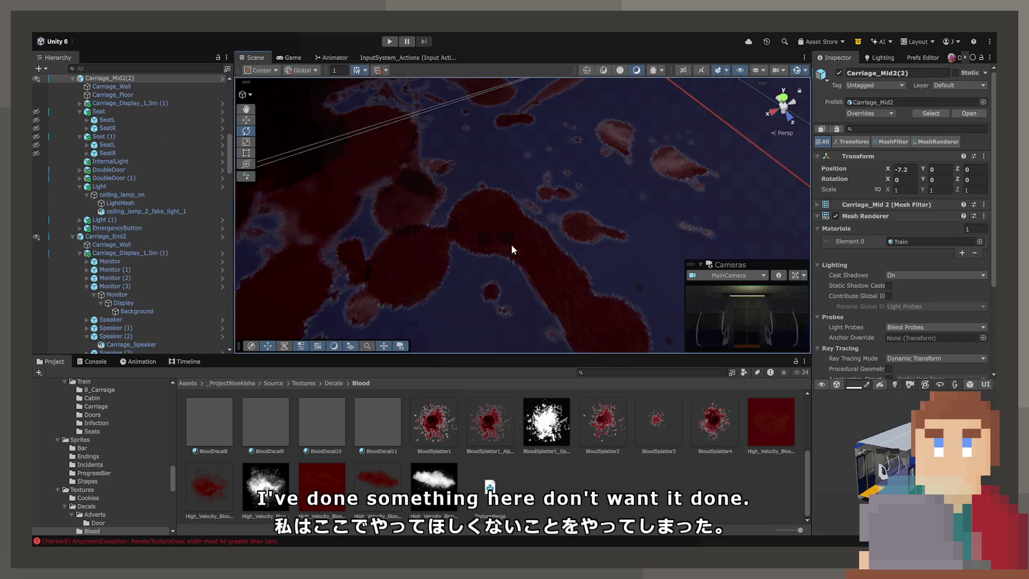
{"action": "left_click_drag", "start_coordinate": [525, 214], "coordinate": [457, 144]}
{"action": "left_click", "coordinate": [503, 199]}
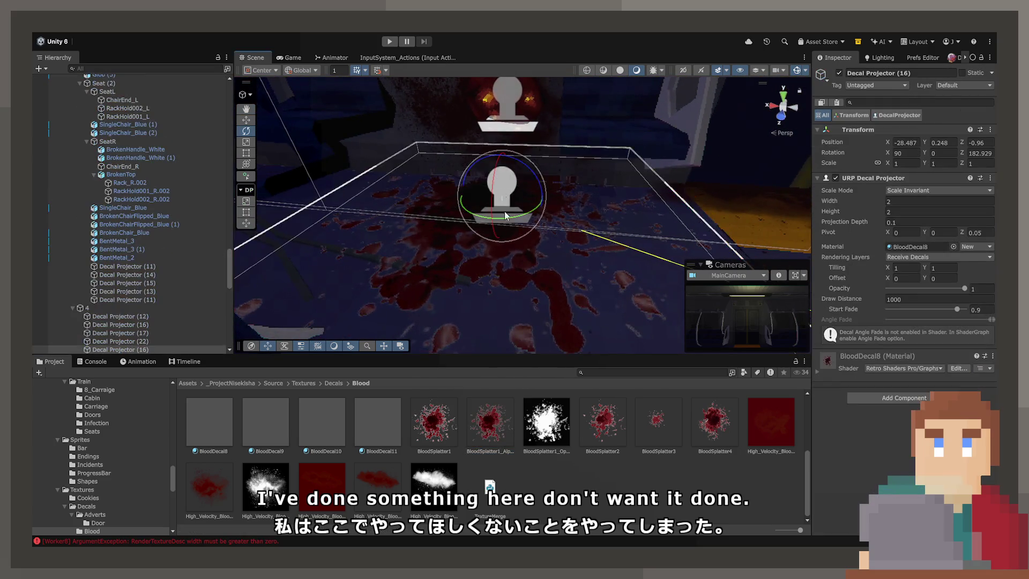
{"action": "left_click", "coordinate": [919, 246]}
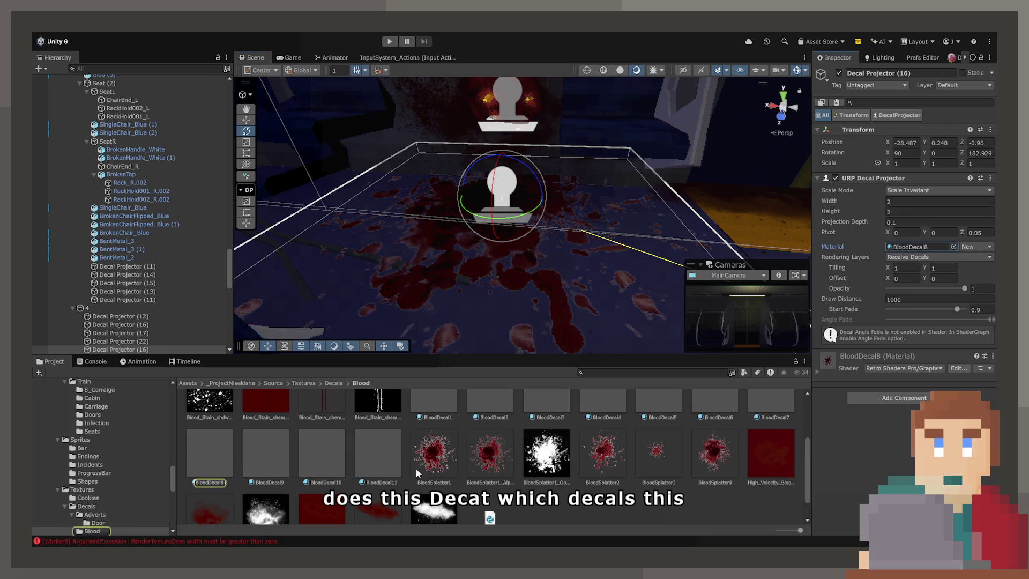
Step: Inspect the BloodDecal8 material and the decal up close, then return to the splatter image
{"action": "left_click", "coordinate": [227, 466]}
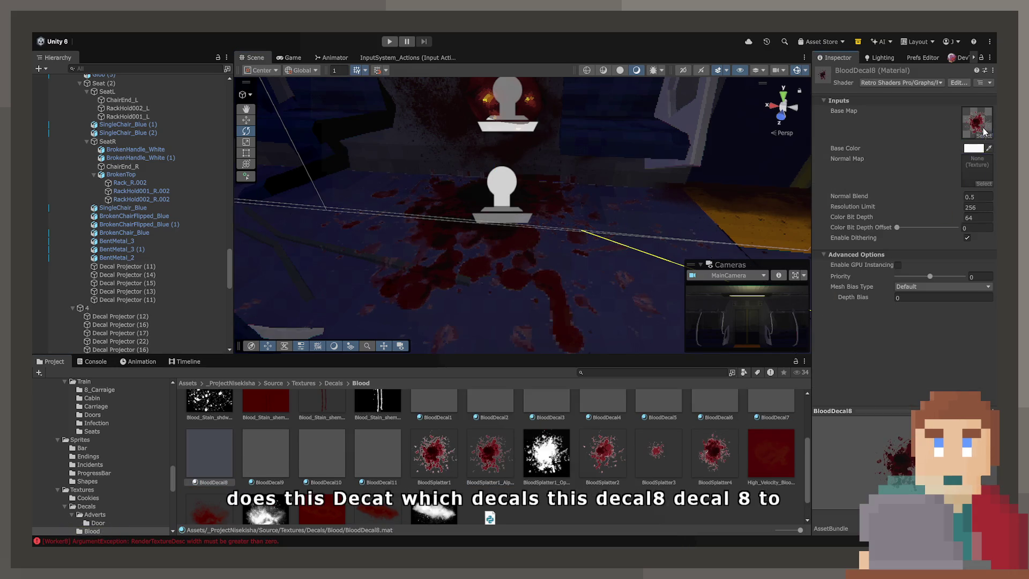
{"action": "mouse_move", "coordinate": [429, 242]}
{"action": "left_mouse_down"}
{"action": "mouse_move", "coordinate": [592, 284]}
{"action": "mouse_move", "coordinate": [680, 322]}
{"action": "mouse_move", "coordinate": [677, 335]}
{"action": "left_mouse_up"}
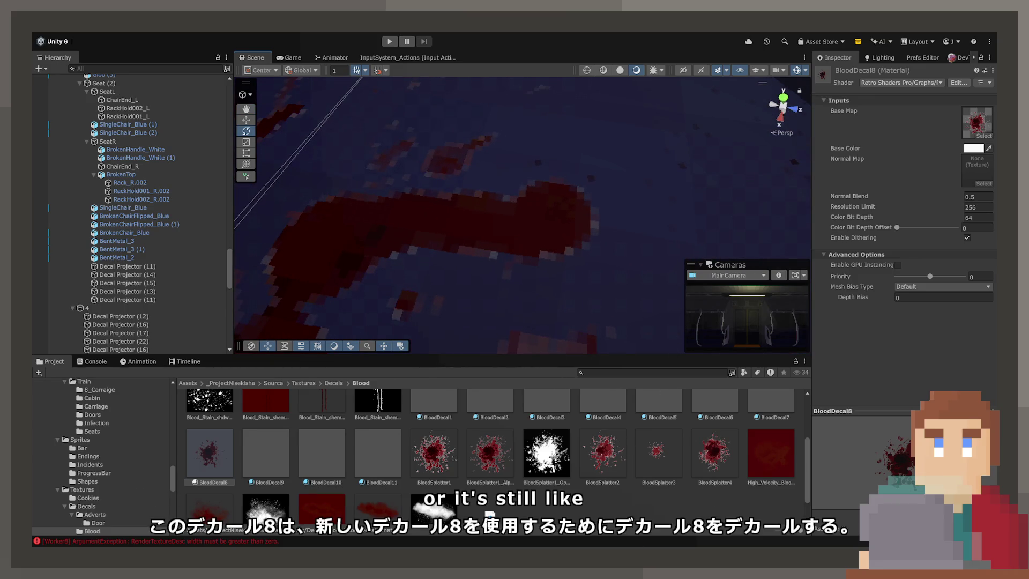
{"action": "key", "text": "alt+Tab"}
{"action": "key", "text": "ctrl+a"}
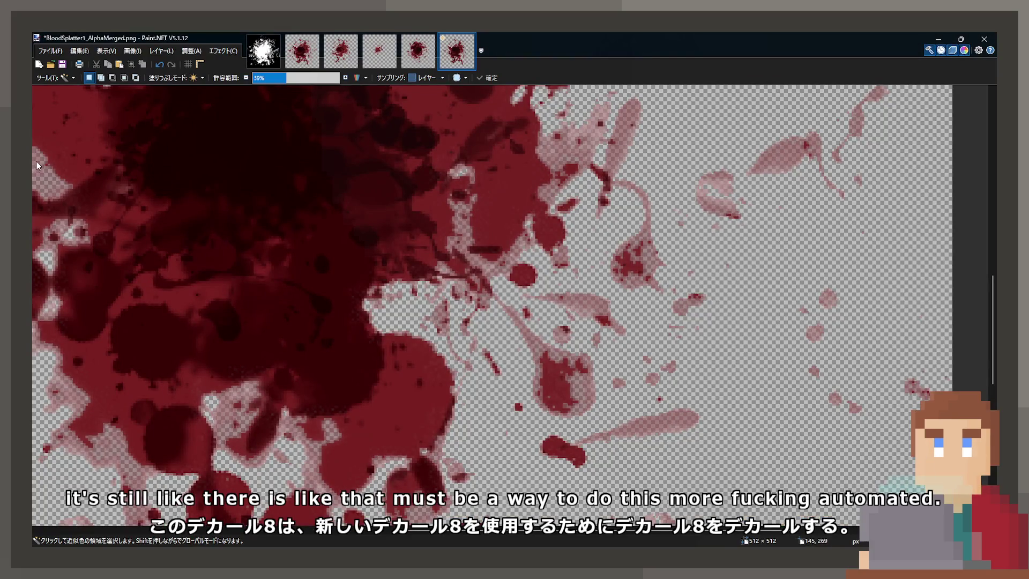
Step: Fill the transparent background around the splatter with black using the Paint Bucket
{"action": "key", "text": "f"}
{"action": "left_click", "coordinate": [336, 271]}
{"action": "scroll", "coordinate": [307, 323], "scroll_direction": "up", "scroll_amount": 2}
{"action": "scroll", "coordinate": [306, 323], "scroll_direction": "up", "scroll_amount": 5}
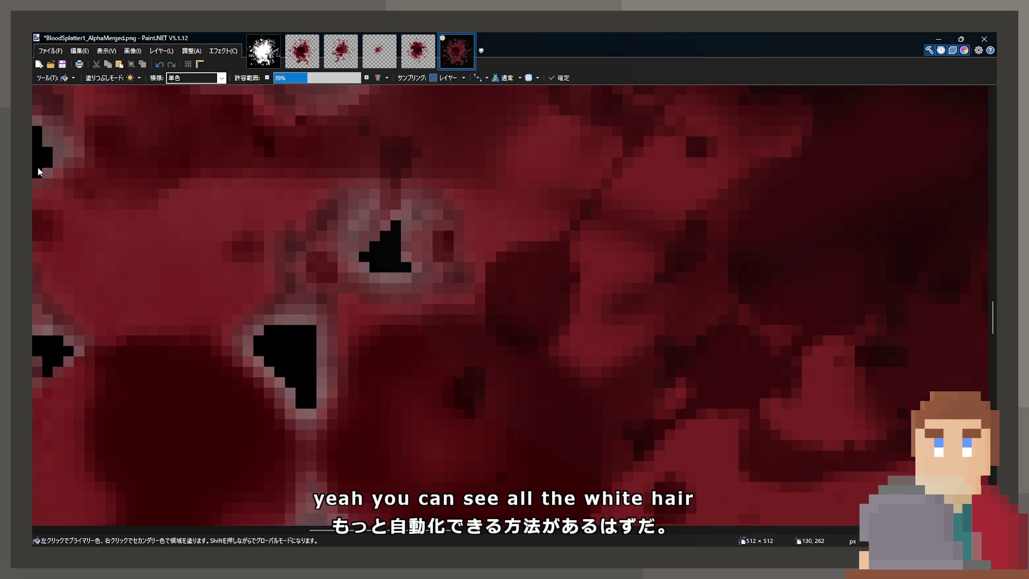
Step: Select the grey fringe around the black holes and fill it with black
{"action": "key", "text": "s"}
{"action": "left_click", "coordinate": [286, 320]}
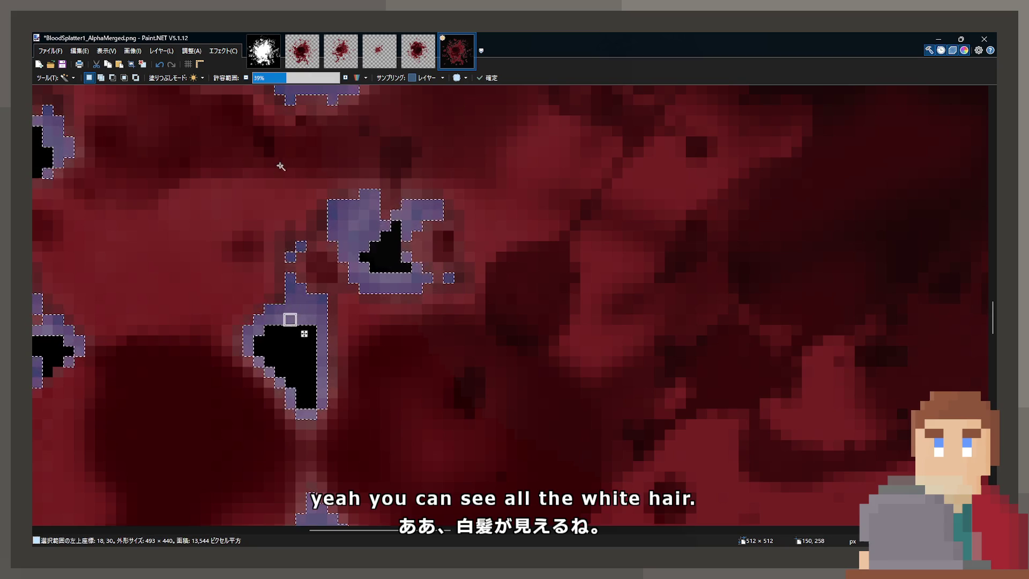
{"action": "key", "text": "BackSpace"}
{"action": "key", "text": "ctrl+d"}
{"action": "scroll", "coordinate": [418, 275], "scroll_direction": "down", "scroll_amount": 5}
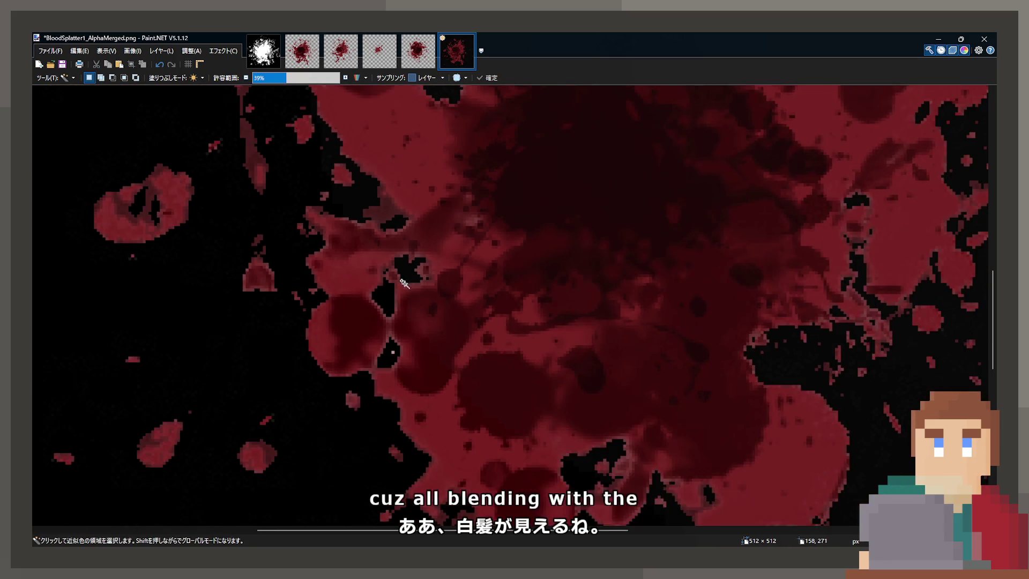
{"action": "scroll", "coordinate": [377, 314], "scroll_direction": "up", "scroll_amount": 5}
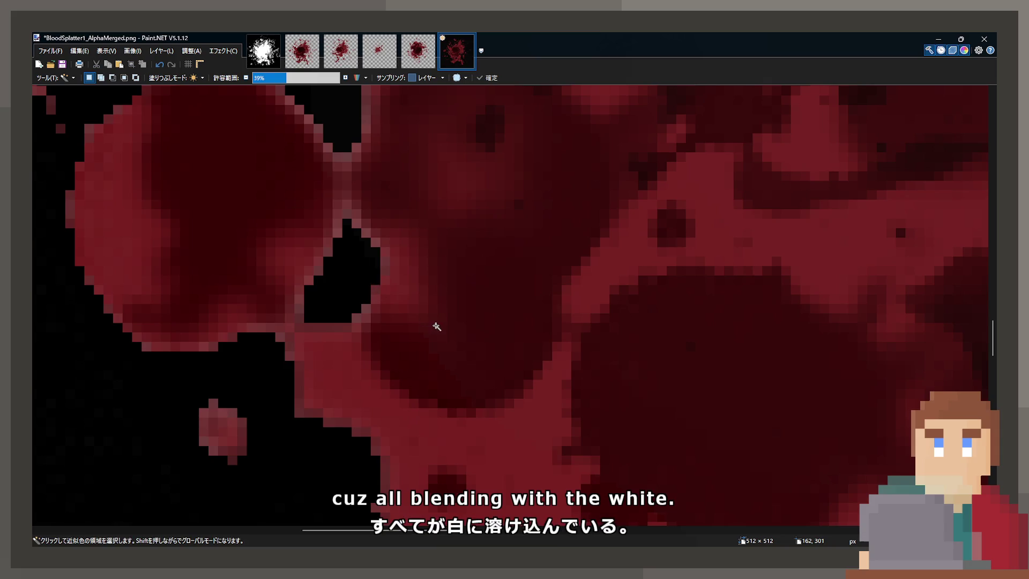
{"action": "scroll", "coordinate": [434, 321], "scroll_direction": "down", "scroll_amount": 5}
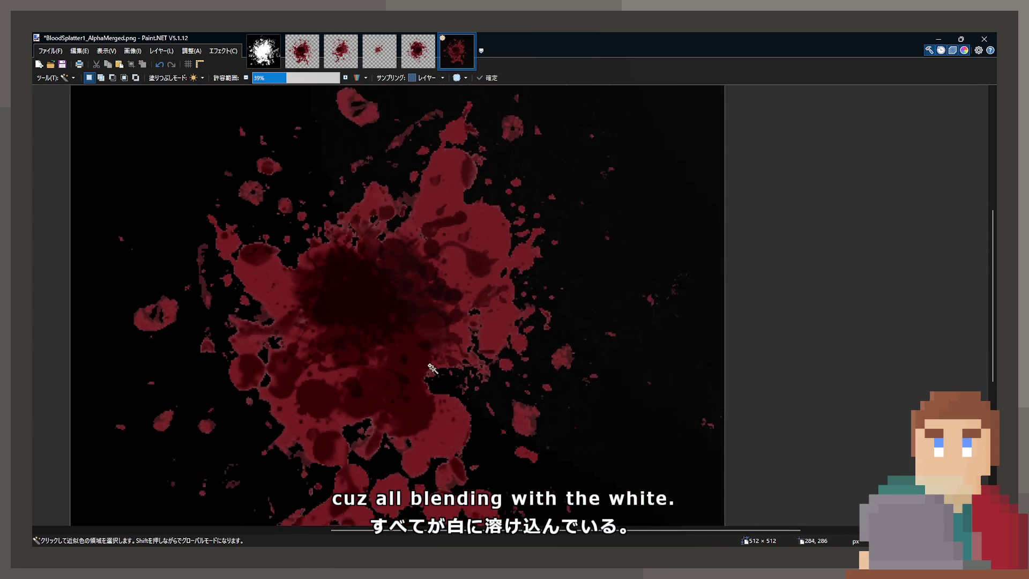
{"action": "scroll", "coordinate": [432, 368], "scroll_direction": "up", "scroll_amount": 8}
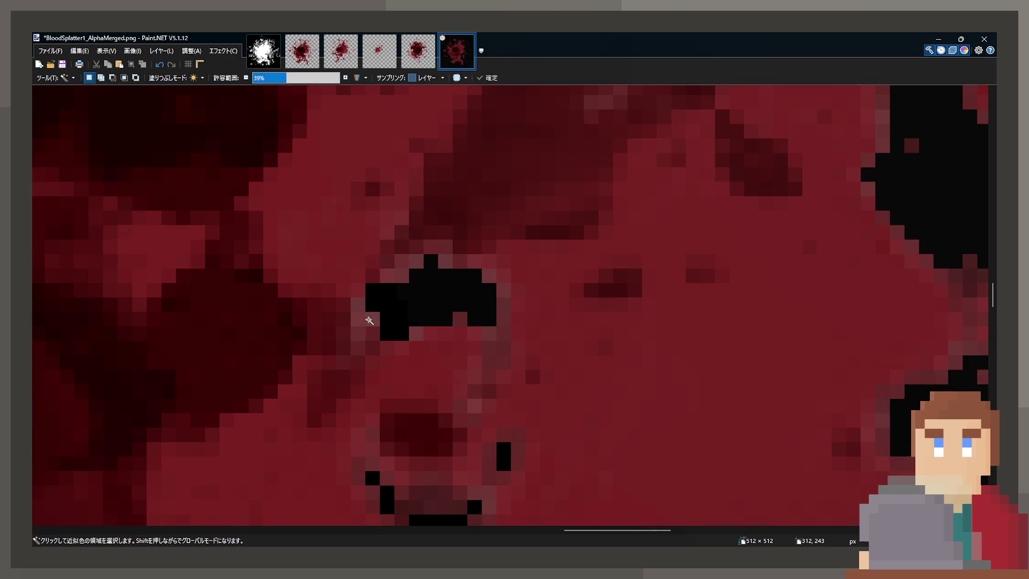
Step: Select a black background region, clear the selection and review the remaining fringes
{"action": "left_click", "coordinate": [369, 320]}
{"action": "key", "text": "ctrl+d"}
{"action": "scroll", "coordinate": [420, 340], "scroll_direction": "down", "scroll_amount": 2}
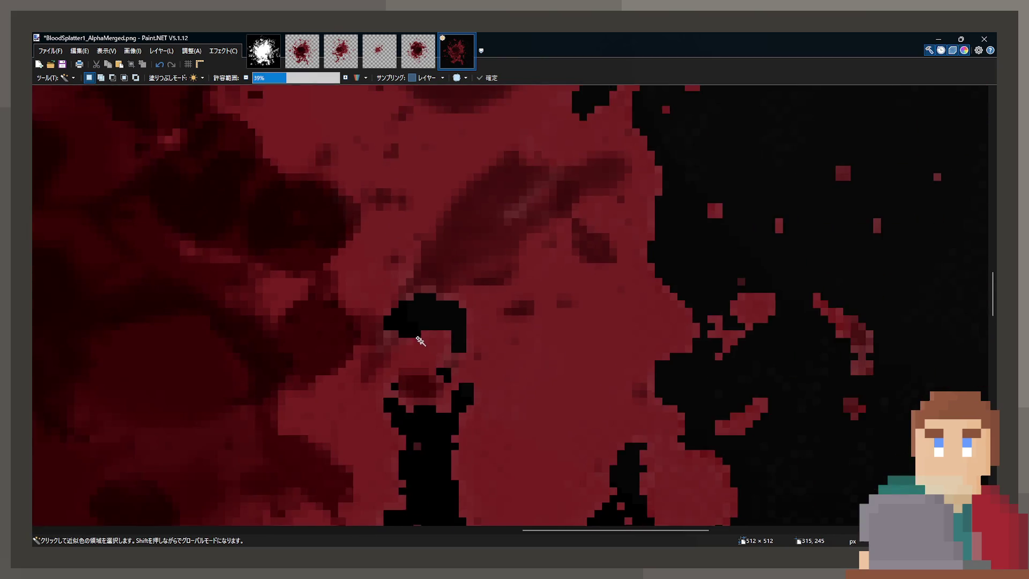
{"action": "scroll", "coordinate": [420, 340], "scroll_direction": "down", "scroll_amount": 5}
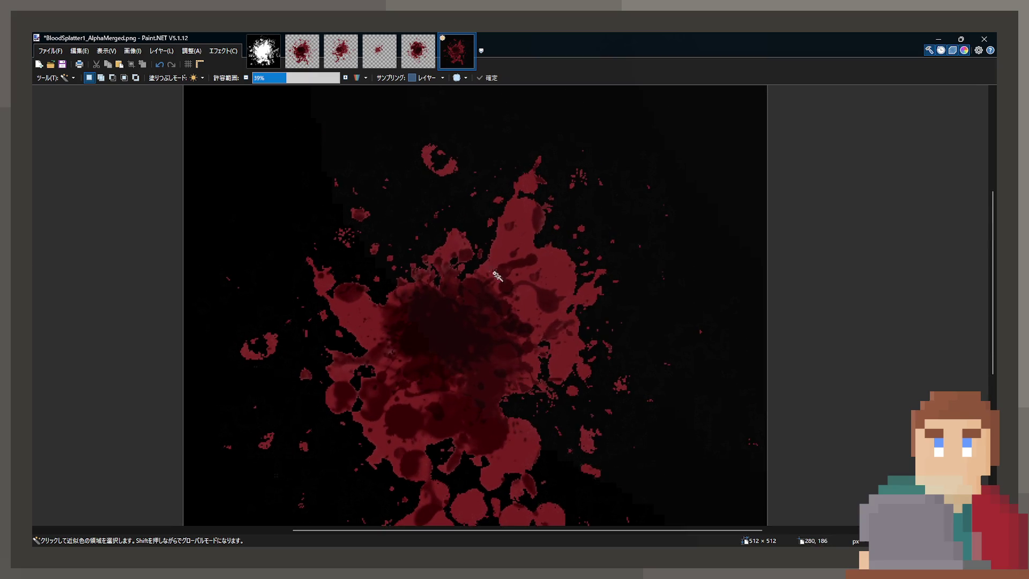
{"action": "scroll", "coordinate": [503, 295], "scroll_direction": "down", "scroll_amount": 2}
{"action": "scroll", "coordinate": [428, 263], "scroll_direction": "up", "scroll_amount": 1}
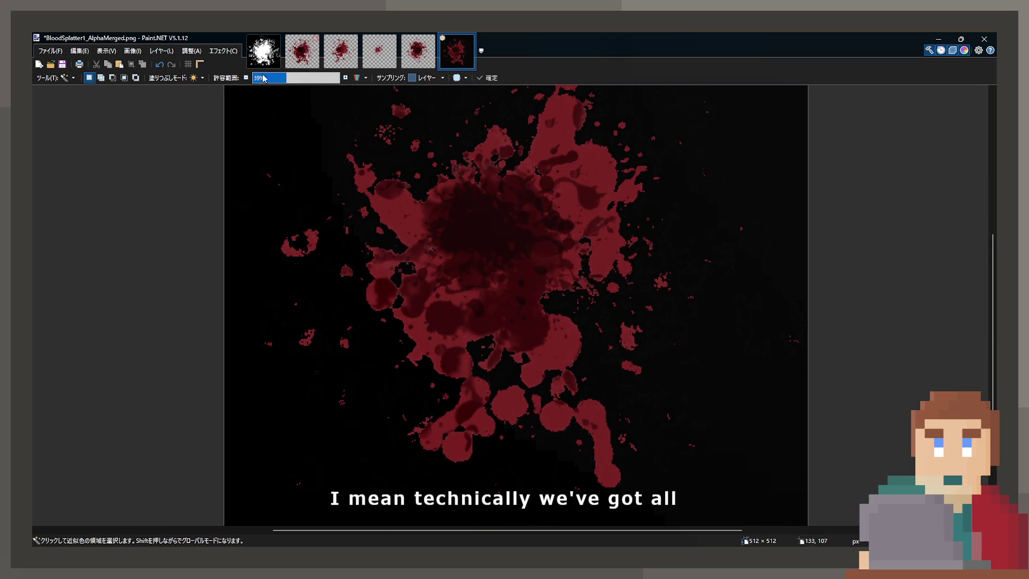
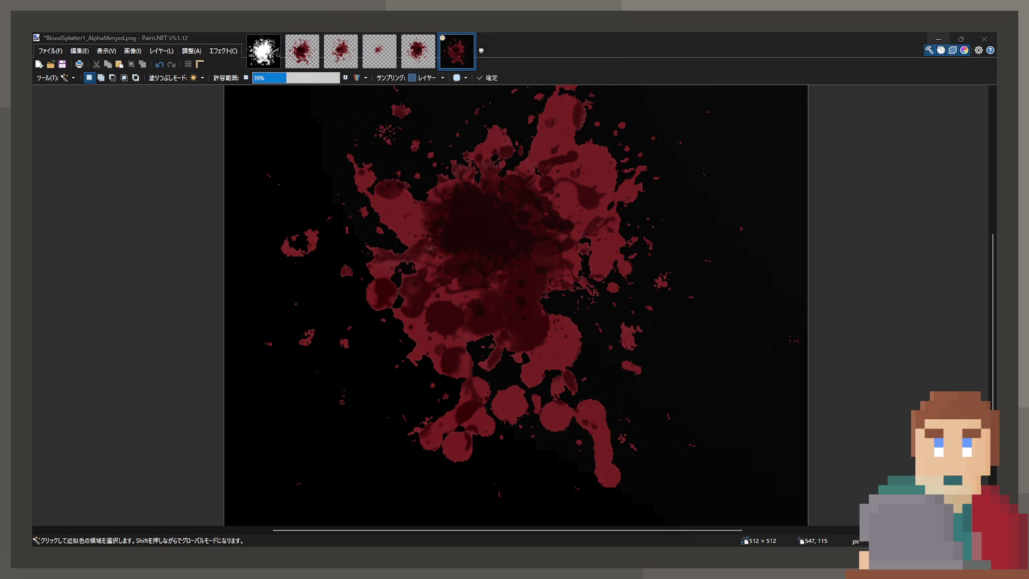
Step: Clear BloodSplatter1_AlphaMerged.png's black background to transparency in Paint.NET, then close Paint.NET
{"action": "key", "text": "alt+Tab"}
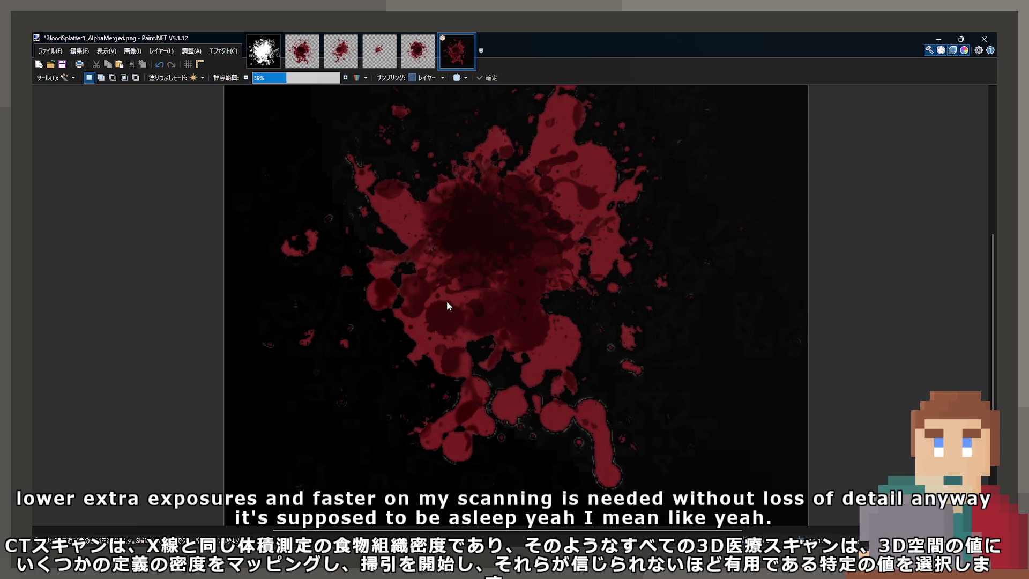
{"action": "key", "text": "ctrl+d"}
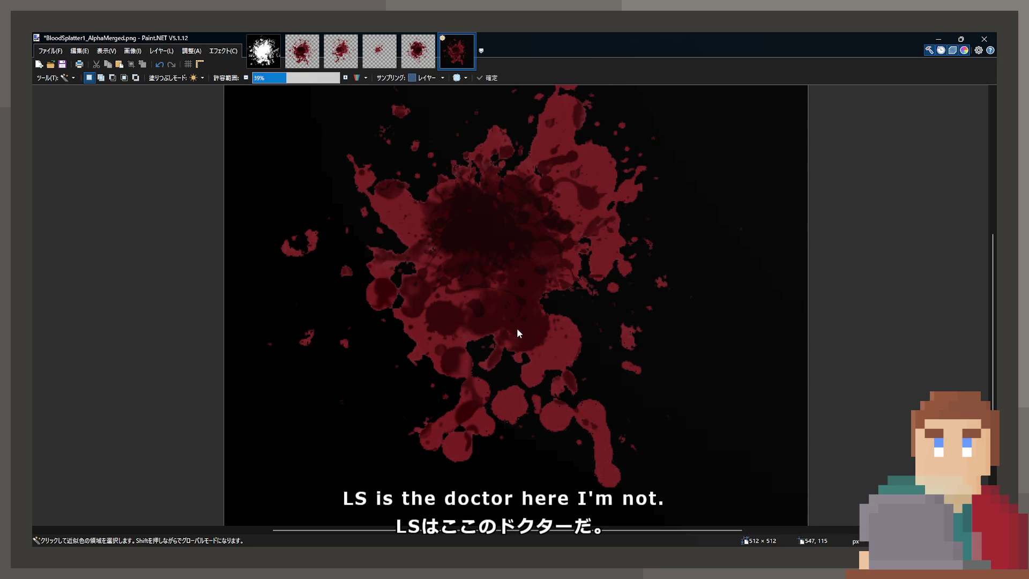
{"action": "scroll", "coordinate": [593, 285], "scroll_direction": "up", "scroll_amount": 5}
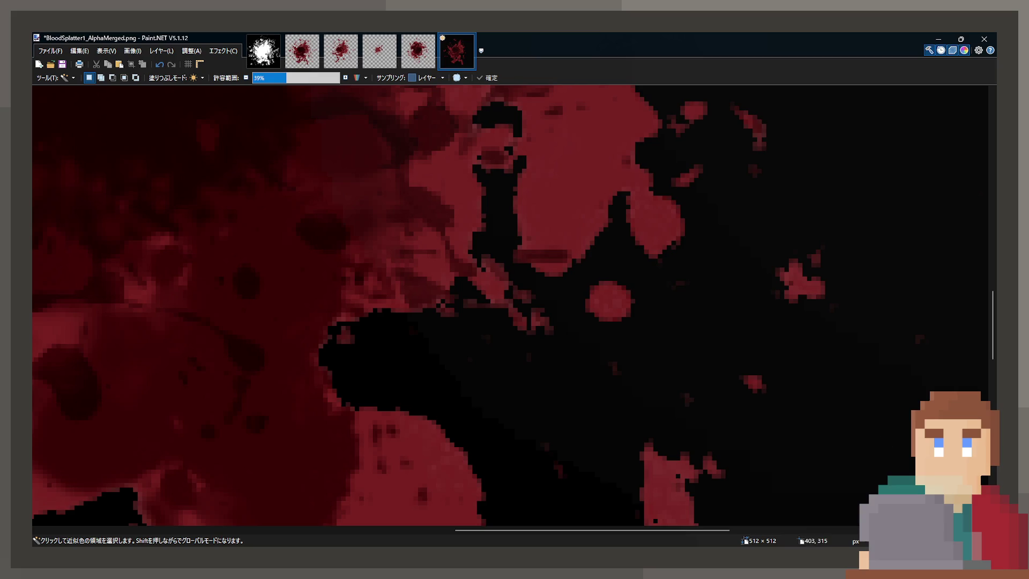
{"action": "key", "text": "ctrl+z"}
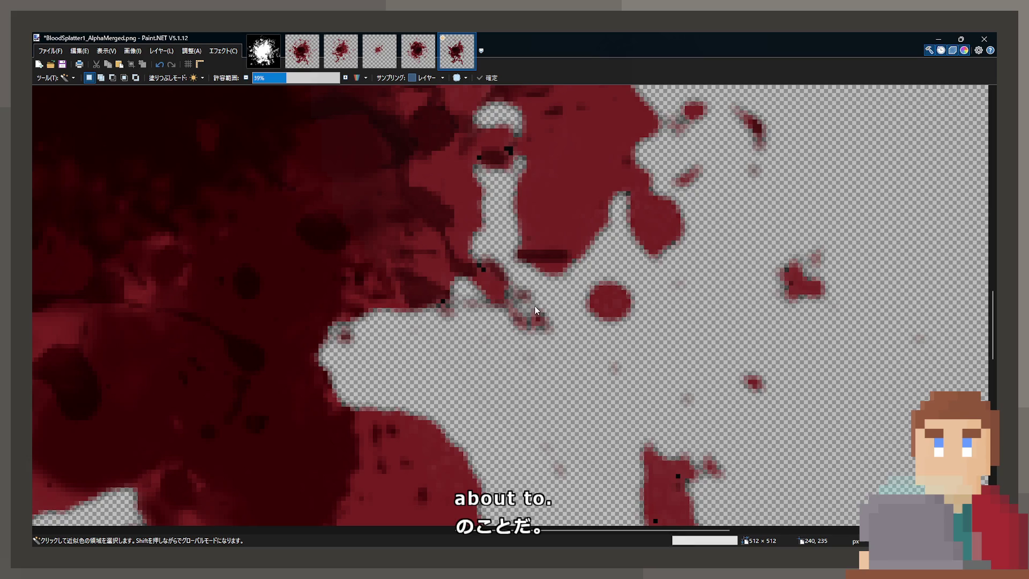
{"action": "left_click", "coordinate": [975, 37]}
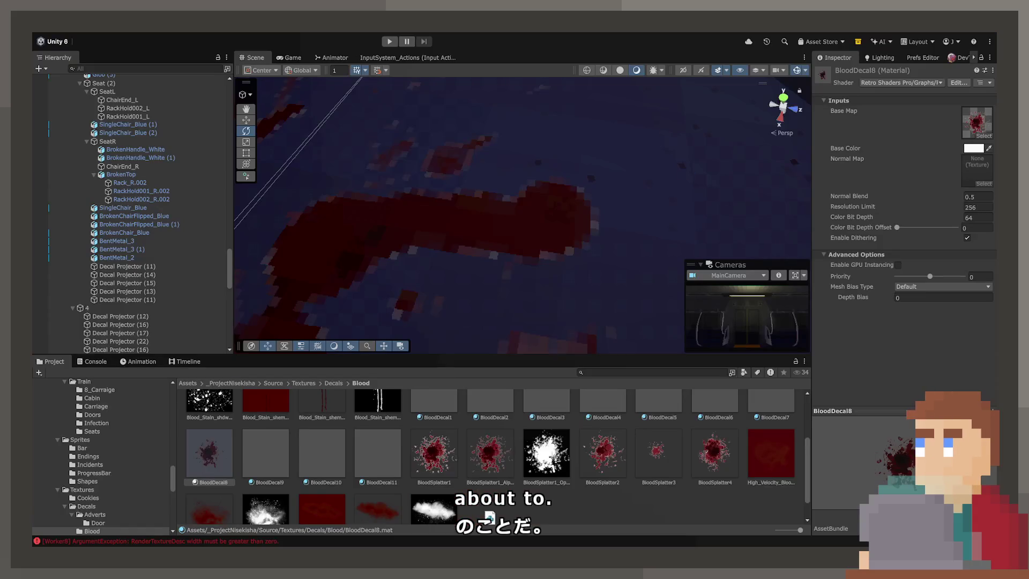
Step: Delete the five extra BloodSplatter textures from the Blood decals folder
{"action": "key", "text": "w"}
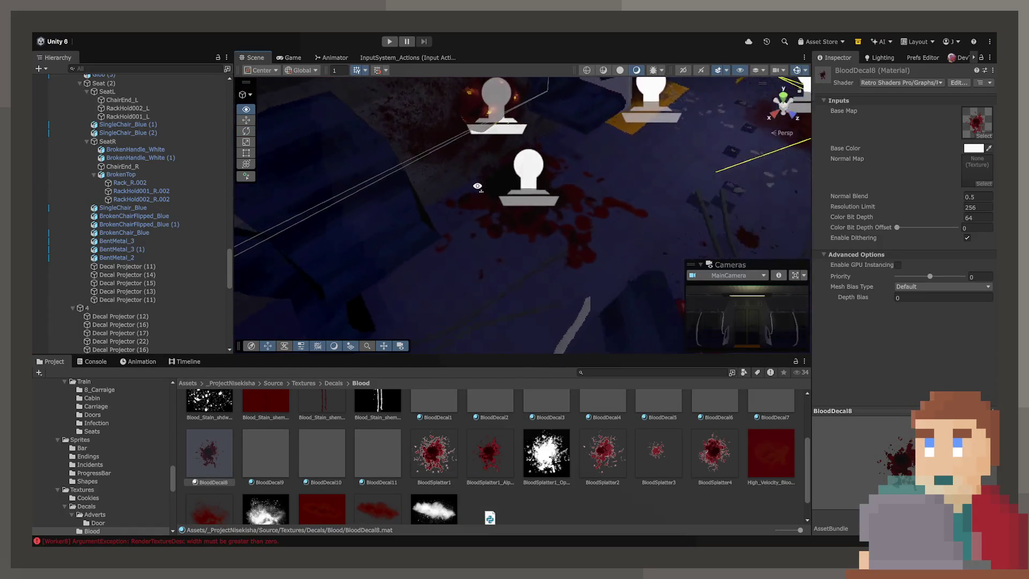
{"action": "key", "text": "s"}
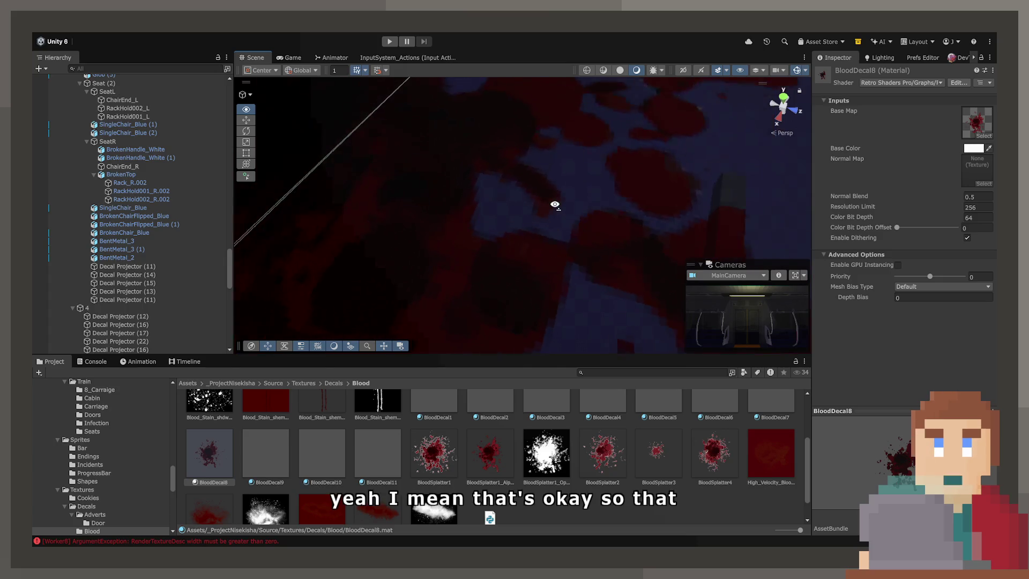
{"action": "key", "text": "w"}
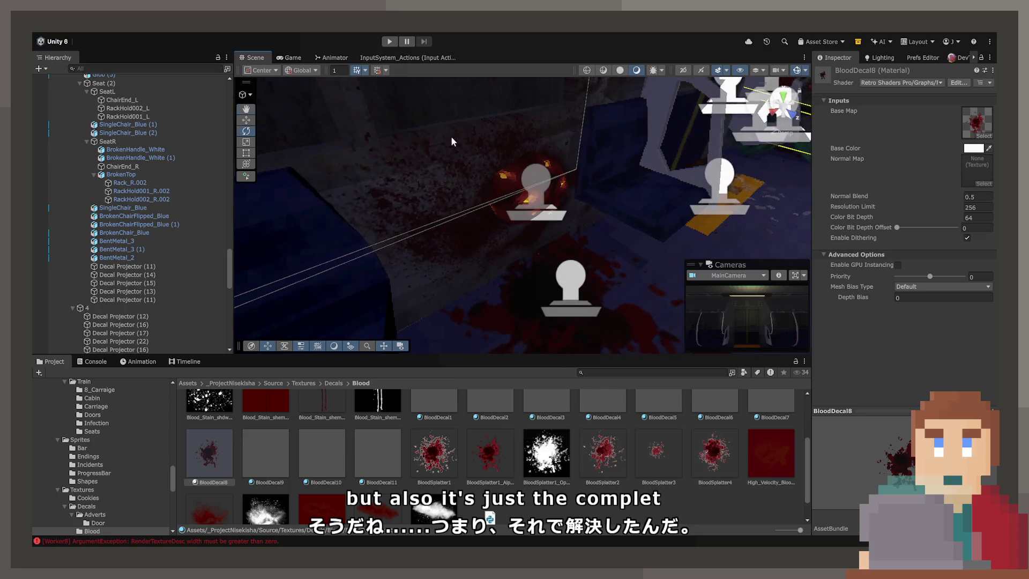
{"action": "left_click", "coordinate": [450, 444]}
{"action": "left_click", "coordinate": [592, 471], "text": "ctrl"}
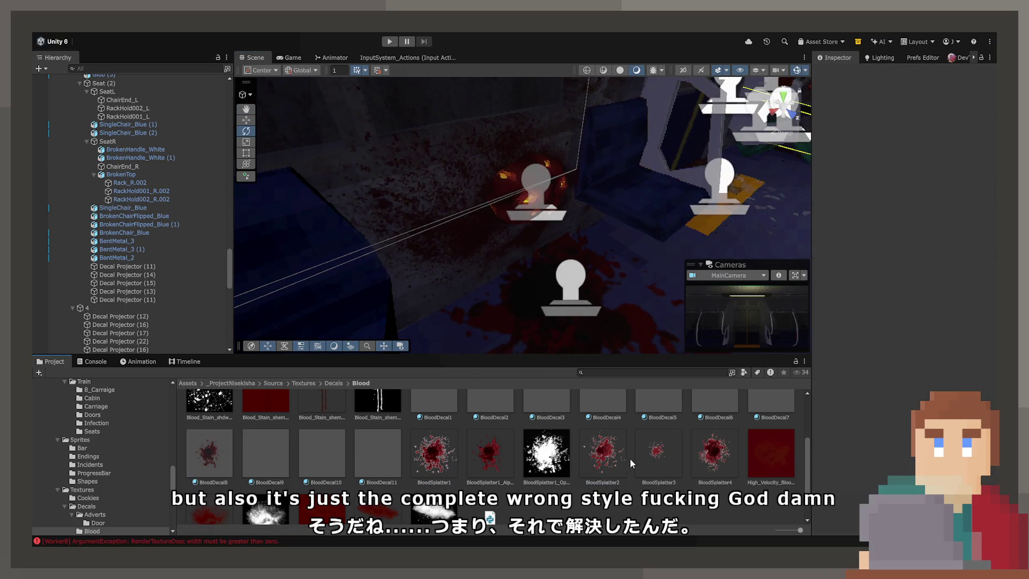
{"action": "left_click", "coordinate": [441, 453]}
{"action": "left_click", "coordinate": [567, 456], "text": "ctrl"}
{"action": "left_click", "coordinate": [604, 453], "text": "ctrl"}
{"action": "left_click", "coordinate": [656, 453], "text": "ctrl"}
{"action": "left_click", "coordinate": [715, 460], "text": "ctrl"}
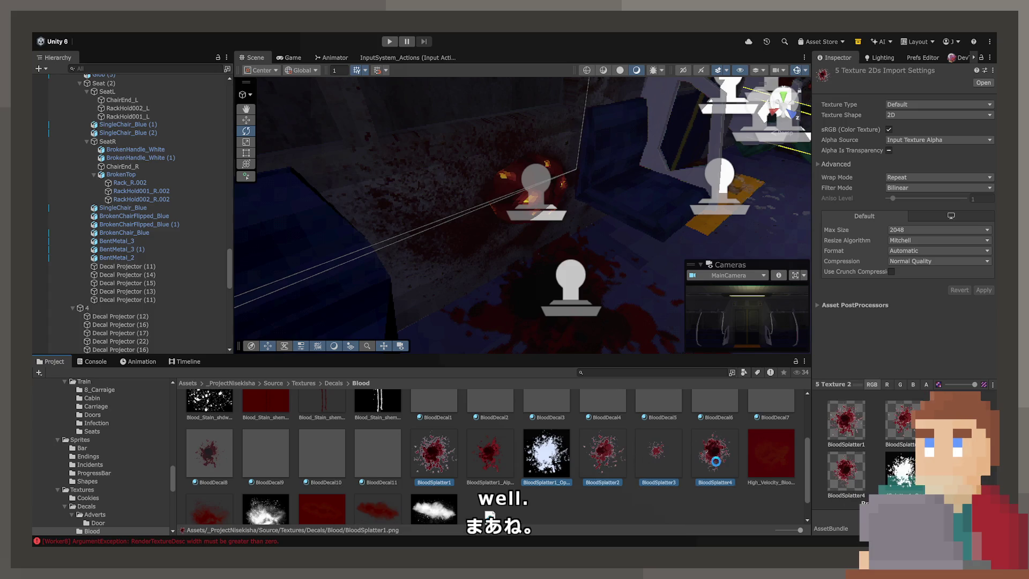
{"action": "key", "text": "Delete"}
Step: Delete the unused BloodDecal9, BloodDecal10 and BloodDecal11 materials
{"action": "left_click", "coordinate": [361, 458]}
{"action": "left_click", "coordinate": [272, 461], "text": "shift"}
{"action": "key", "text": "Delete"}
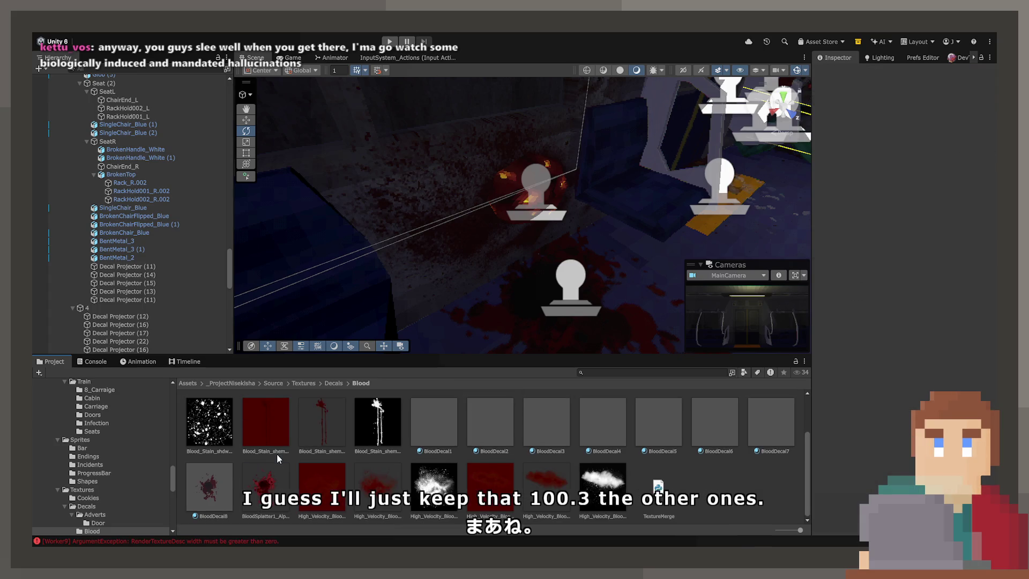
{"action": "left_click", "coordinate": [278, 470]}
{"action": "mouse_move", "coordinate": [626, 285]}
{"action": "left_mouse_down"}
{"action": "mouse_move", "coordinate": [734, 371]}
{"action": "mouse_move", "coordinate": [930, 301]}
{"action": "mouse_move", "coordinate": [927, 269]}
{"action": "mouse_move", "coordinate": [979, 345]}
{"action": "mouse_move", "coordinate": [689, 312]}
{"action": "mouse_move", "coordinate": [480, 209]}
{"action": "left_mouse_up"}
{"action": "left_click", "coordinate": [481, 209]}
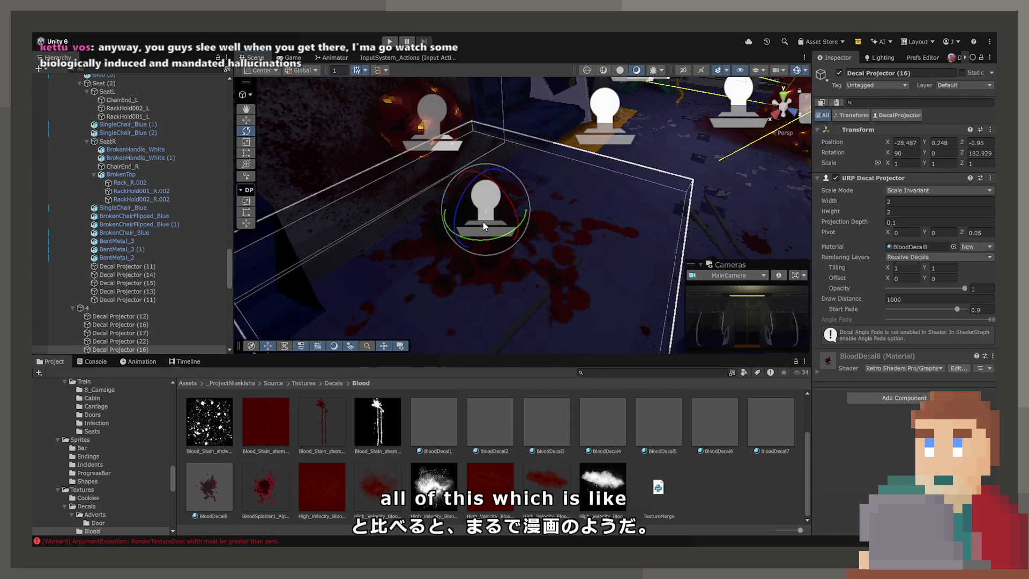
Step: Try BloodDecal1 through BloodDecal4 on Decal Projector (16), settling on BloodDecal5
{"action": "left_click_drag", "start_coordinate": [915, 263], "coordinate": [917, 247]}
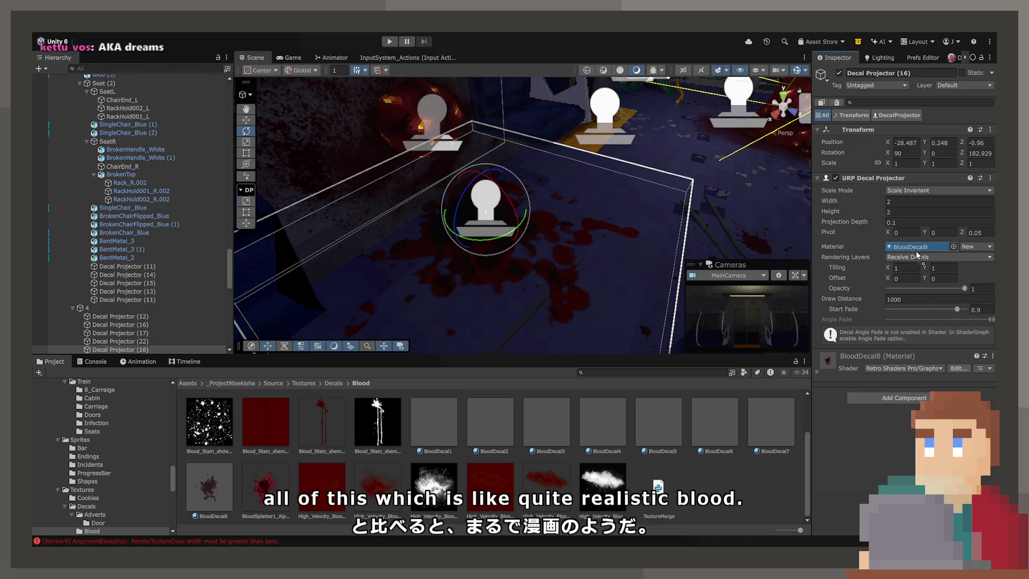
{"action": "mouse_move", "coordinate": [474, 405]}
{"action": "left_mouse_down"}
{"action": "mouse_move", "coordinate": [589, 225]}
{"action": "mouse_move", "coordinate": [911, 255]}
{"action": "left_mouse_up"}
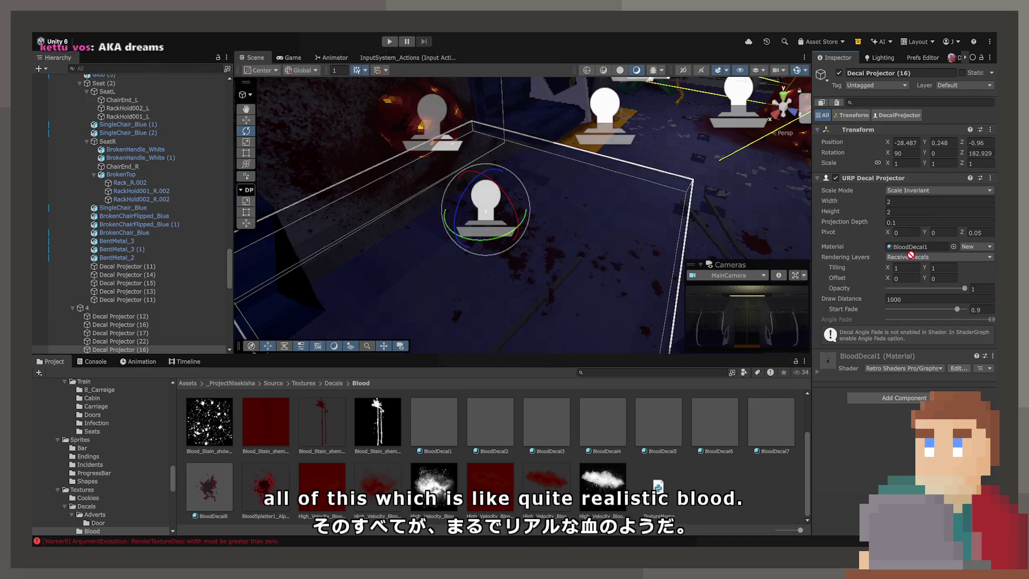
{"action": "mouse_move", "coordinate": [490, 423]}
{"action": "left_mouse_down"}
{"action": "mouse_move", "coordinate": [750, 289]}
{"action": "mouse_move", "coordinate": [938, 243]}
{"action": "left_mouse_up"}
{"action": "left_click_drag", "start_coordinate": [555, 236], "coordinate": [581, 227]}
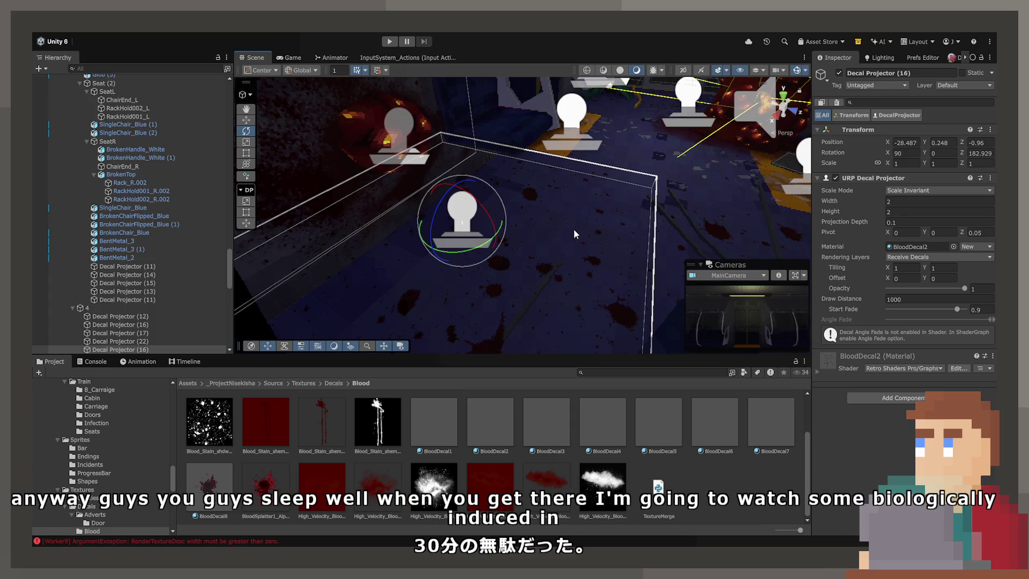
{"action": "left_click_drag", "start_coordinate": [609, 419], "coordinate": [917, 247]}
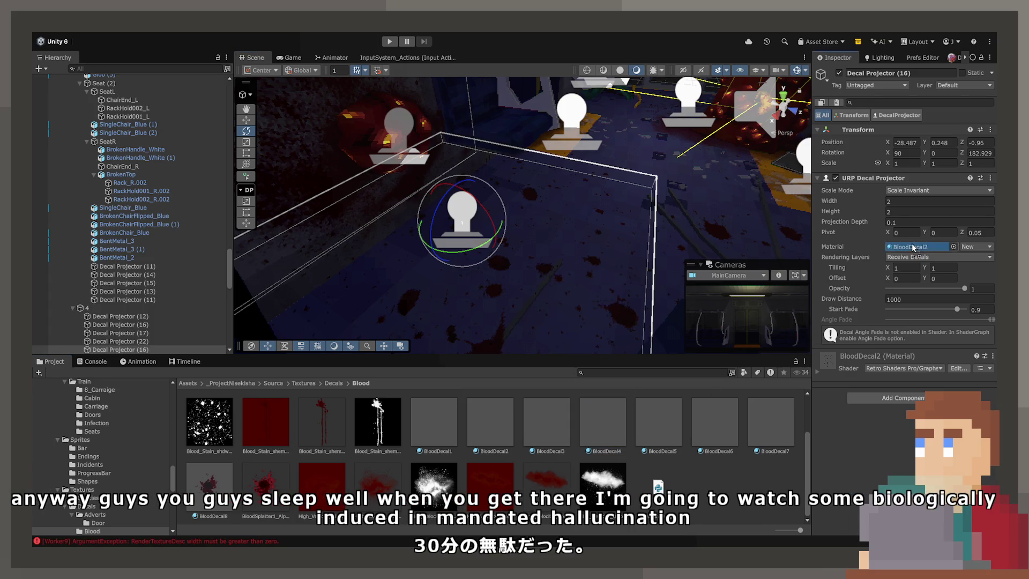
{"action": "scroll", "coordinate": [532, 416], "scroll_direction": "up", "scroll_amount": 1}
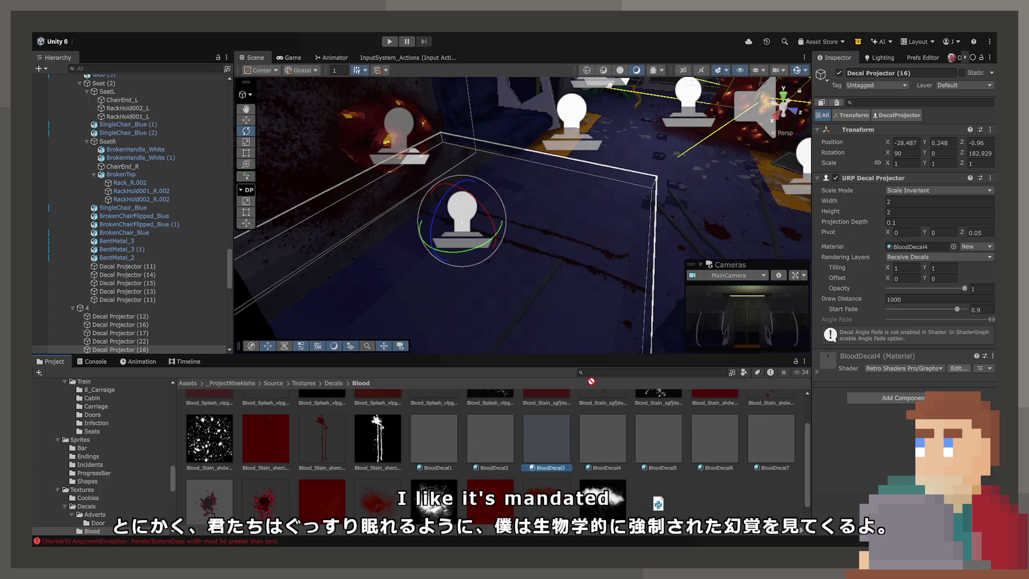
{"action": "mouse_move", "coordinate": [548, 436]}
{"action": "left_mouse_down"}
{"action": "mouse_move", "coordinate": [588, 449]}
{"action": "mouse_move", "coordinate": [888, 251]}
{"action": "left_mouse_up"}
{"action": "left_click_drag", "start_coordinate": [662, 437], "coordinate": [917, 247]}
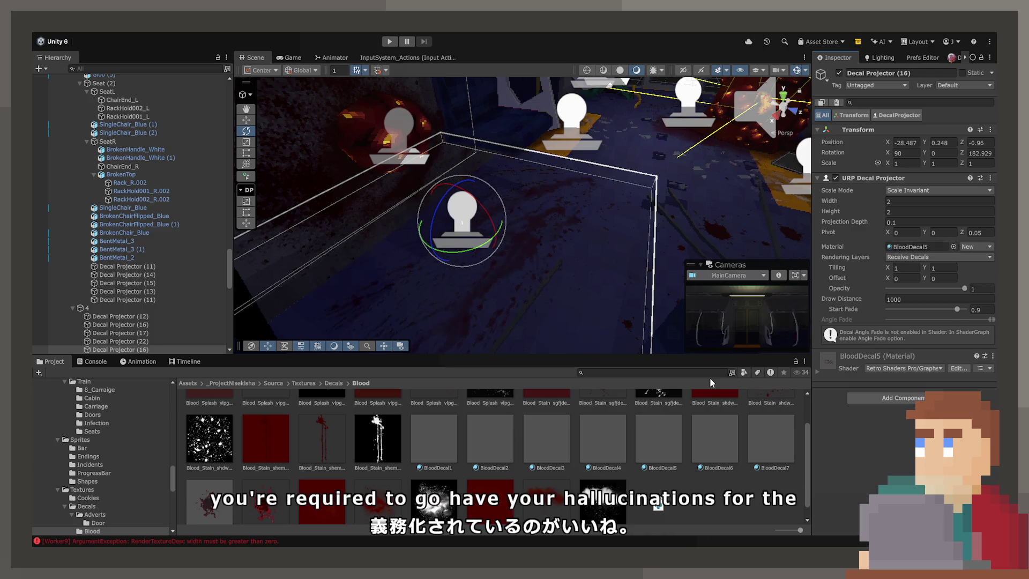
{"action": "key", "text": "f"}
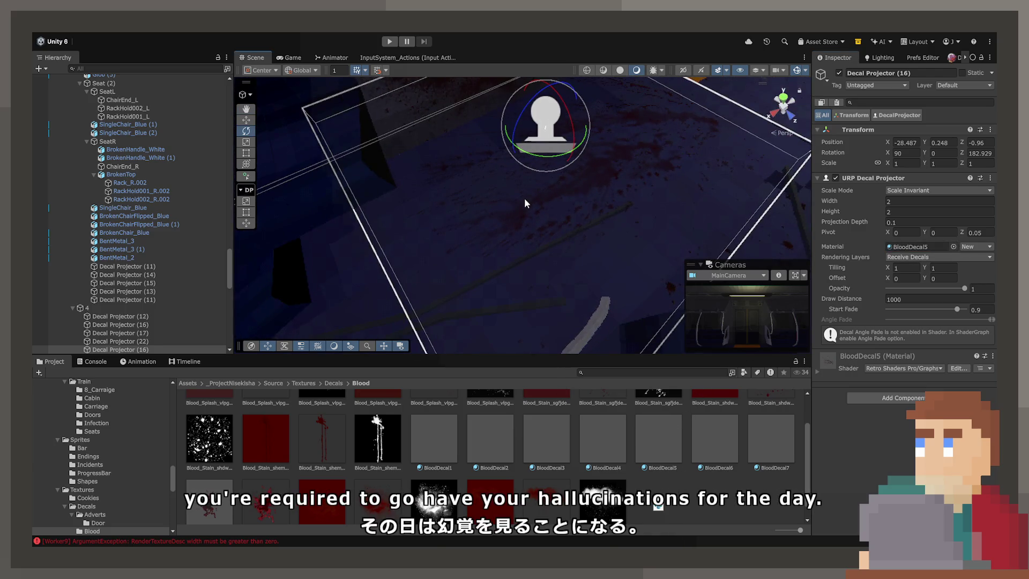
Step: Rotate the projector to about 224° on Z and slide it to X -27.949, Z -0.605
{"action": "left_click_drag", "start_coordinate": [547, 153], "coordinate": [621, 158]}
{"action": "left_click", "coordinate": [246, 120]}
{"action": "mouse_move", "coordinate": [546, 142]}
{"action": "left_mouse_down"}
{"action": "mouse_move", "coordinate": [486, 214]}
{"action": "mouse_move", "coordinate": [474, 250]}
{"action": "mouse_move", "coordinate": [516, 255]}
{"action": "mouse_move", "coordinate": [497, 244]}
{"action": "left_mouse_up"}
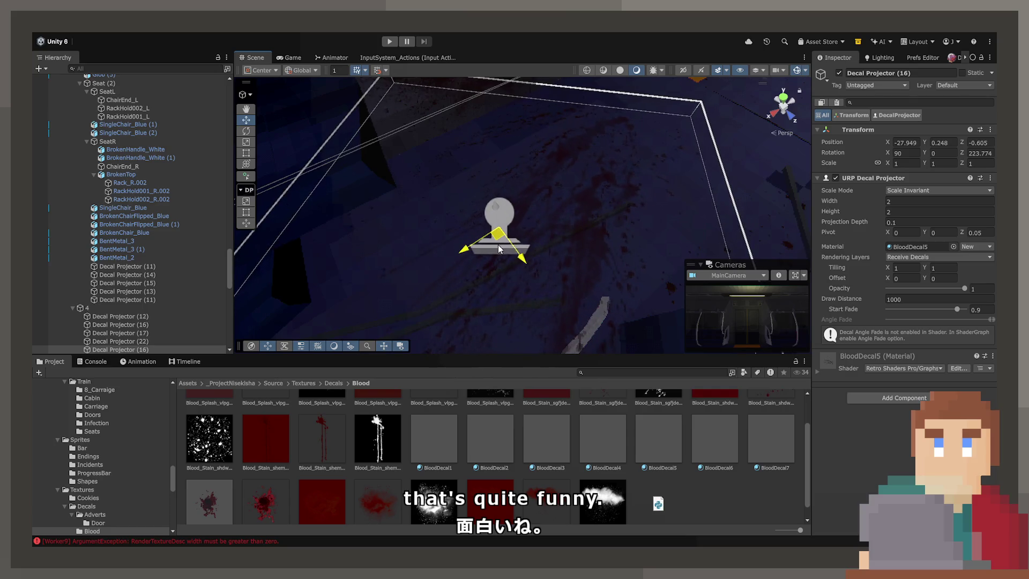
{"action": "scroll", "coordinate": [497, 244], "scroll_direction": "down", "scroll_amount": 5}
{"action": "left_click", "coordinate": [578, 168]}
{"action": "mouse_move", "coordinate": [578, 168]}
{"action": "left_mouse_down"}
{"action": "mouse_move", "coordinate": [605, 260]}
{"action": "mouse_move", "coordinate": [429, 126]}
{"action": "left_mouse_up"}
{"action": "left_click", "coordinate": [557, 150]}
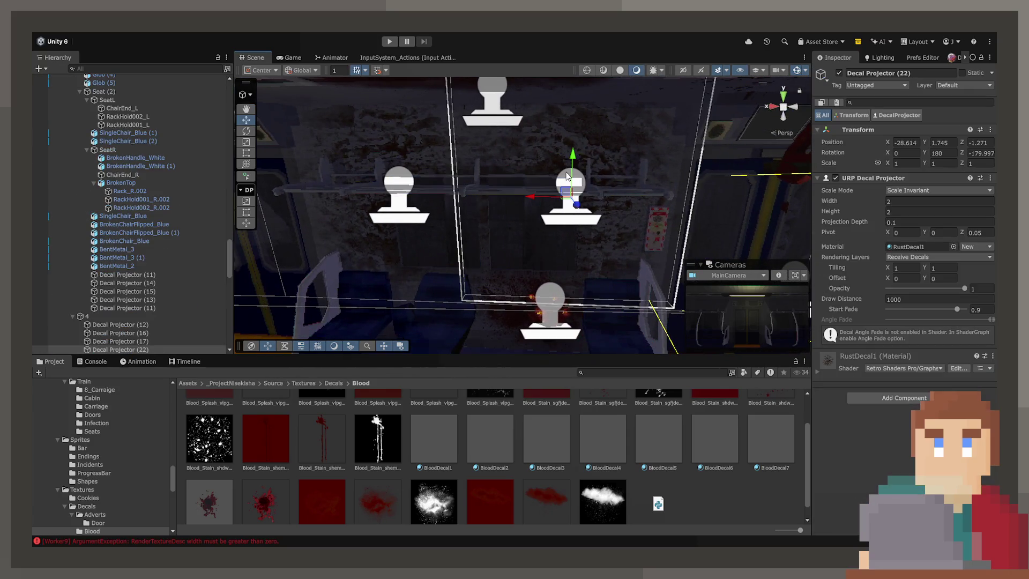
Step: Set Decal Projector (22)'s RustDecal1 opacity to 0.65, and reduce Decal Projector (17)'s to about 0.7
{"action": "left_click_drag", "start_coordinate": [964, 292], "coordinate": [926, 296]}
{"action": "key", "text": "BackSpace"}
{"action": "key", "text": "BackSpace"}
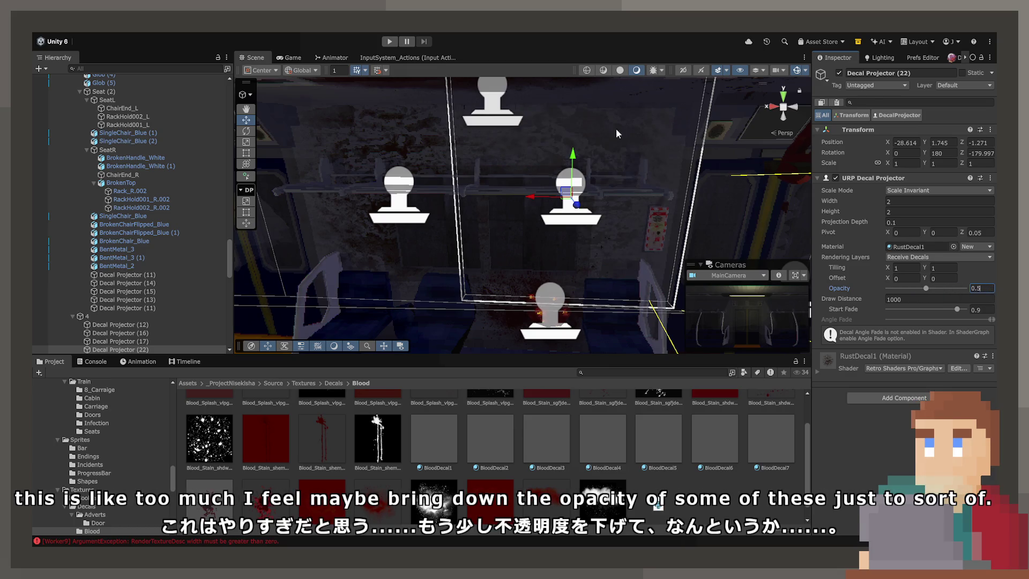
{"action": "left_click", "coordinate": [405, 190]}
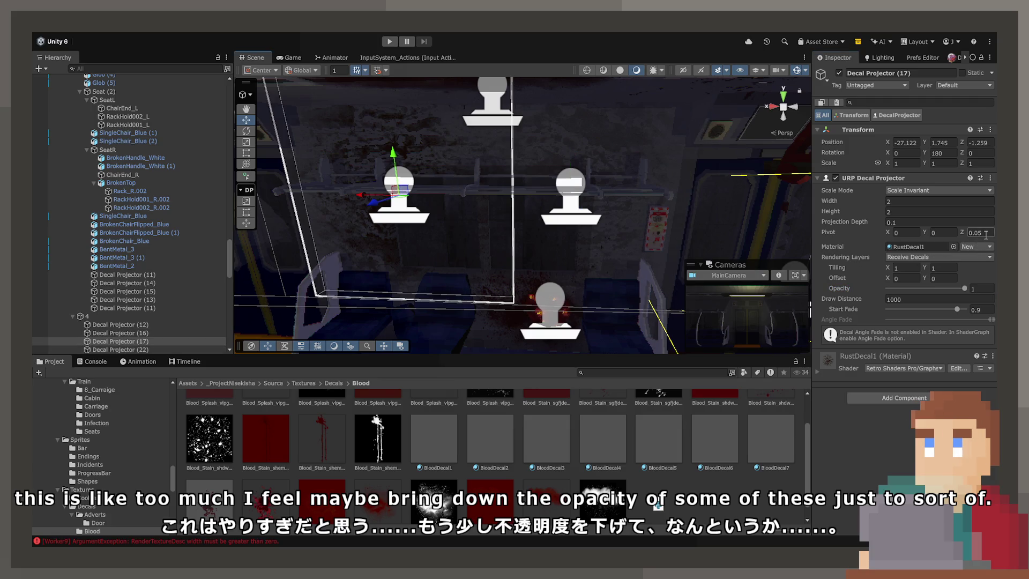
{"action": "left_click_drag", "start_coordinate": [966, 289], "coordinate": [944, 292]}
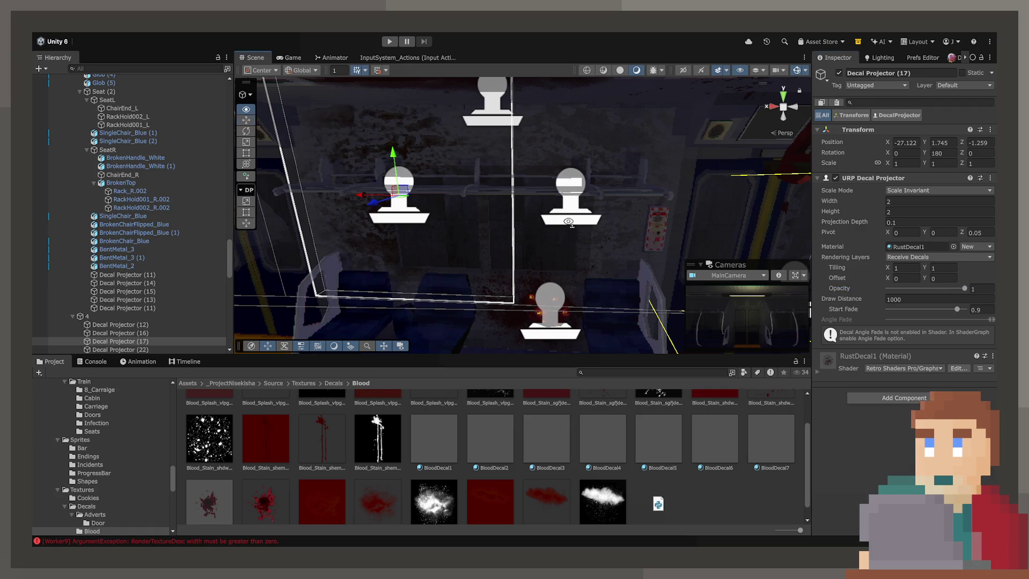
{"action": "left_click", "coordinate": [499, 200]}
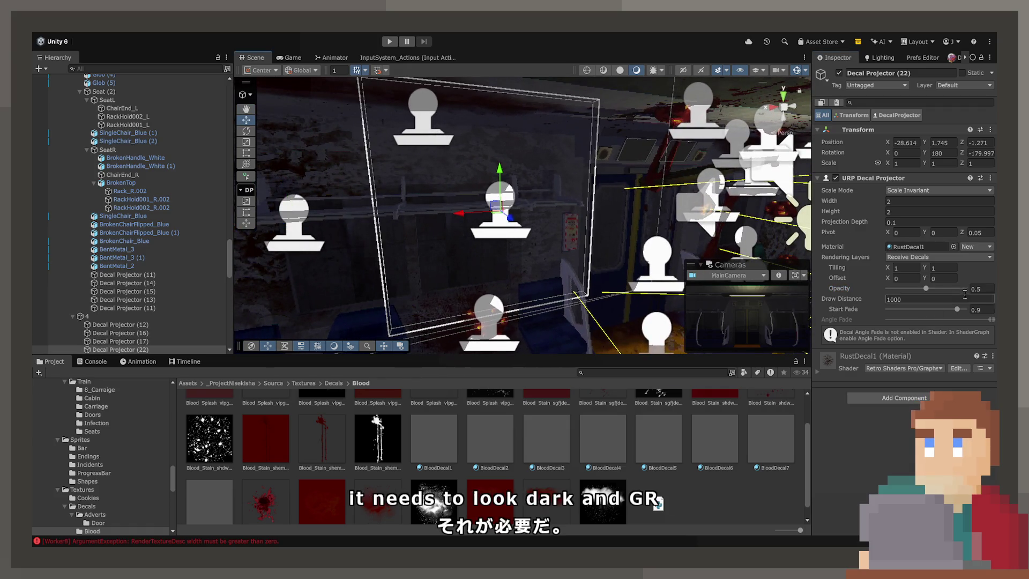
{"action": "left_click_drag", "start_coordinate": [925, 290], "coordinate": [938, 292]}
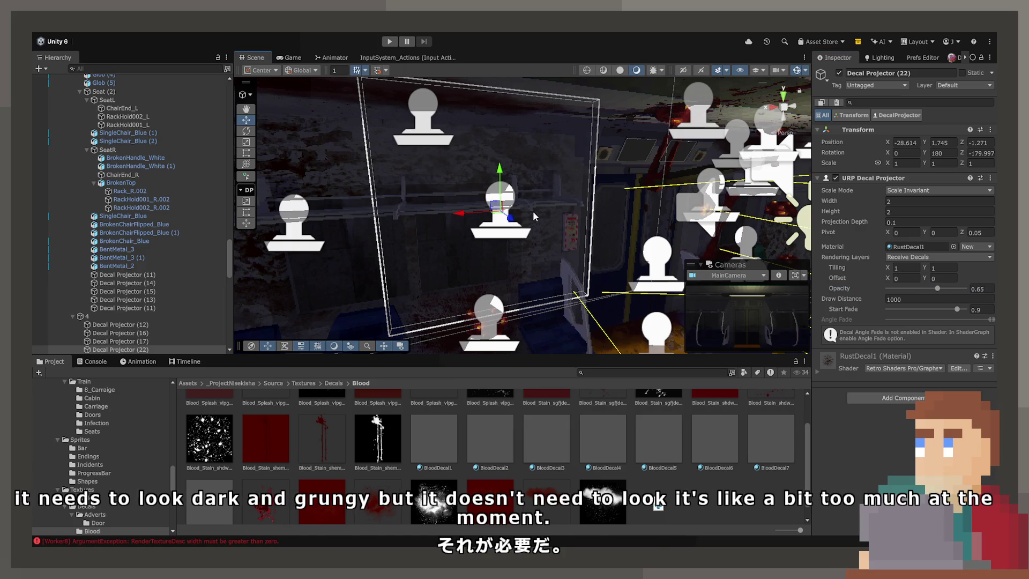
{"action": "left_click", "coordinate": [581, 138]}
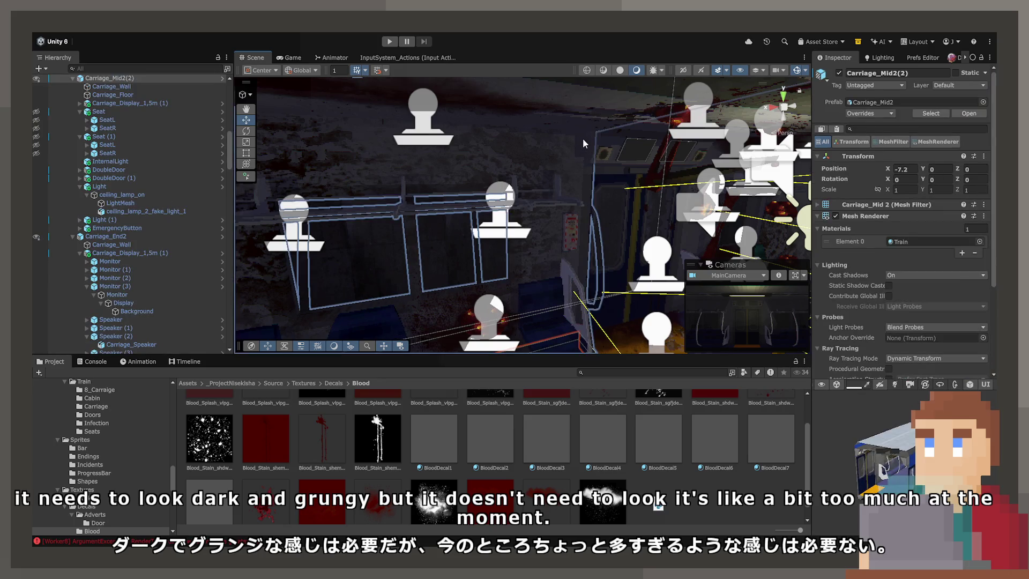
Step: Duplicate Glob (6) into Glob (7) and raise it higher on the carriage wall
{"action": "scroll", "coordinate": [728, 79], "scroll_direction": "down", "scroll_amount": 5}
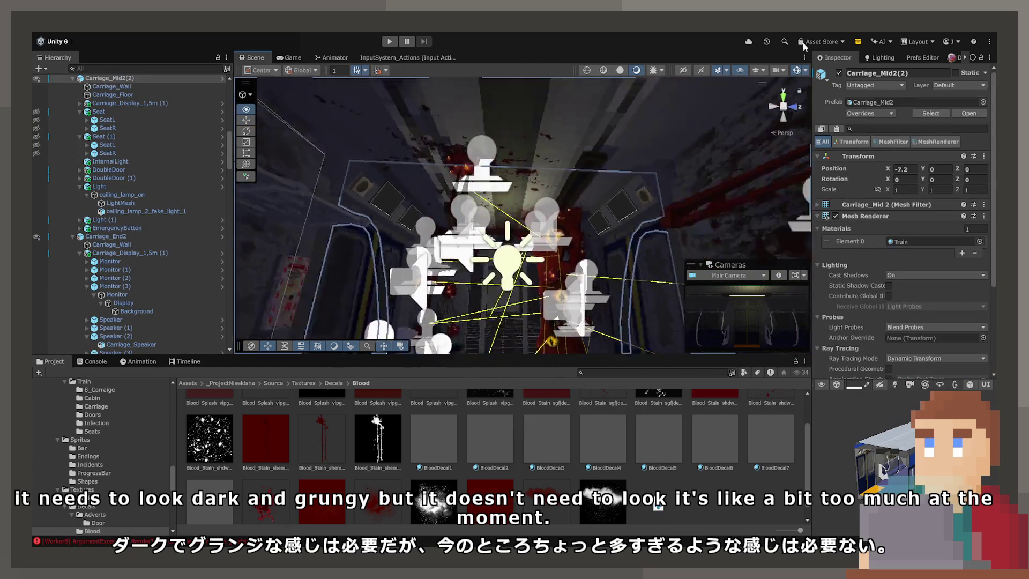
{"action": "left_click", "coordinate": [568, 257]}
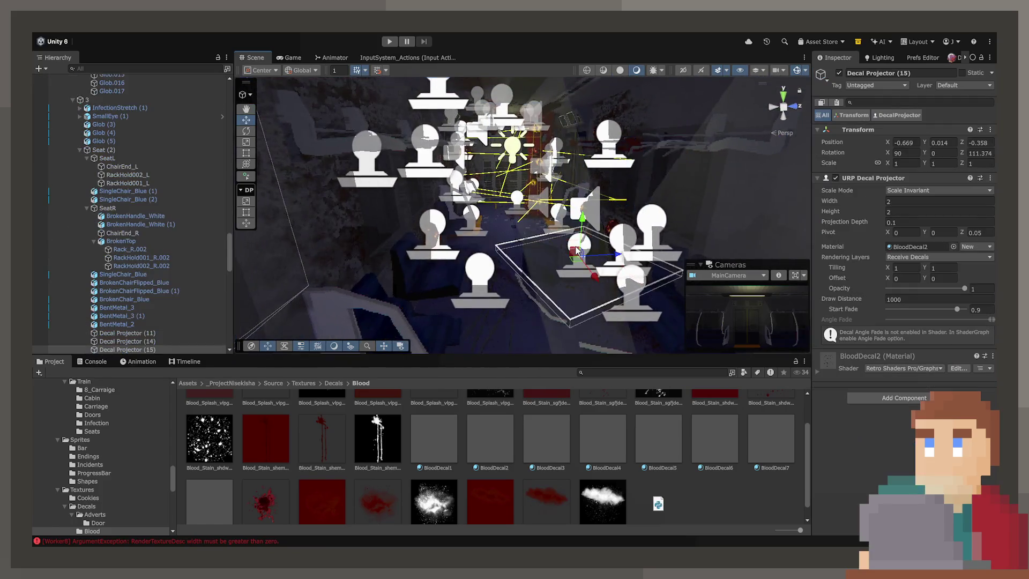
{"action": "mouse_move", "coordinate": [542, 268]}
{"action": "left_mouse_down"}
{"action": "mouse_move", "coordinate": [407, 223]}
{"action": "mouse_move", "coordinate": [288, 202]}
{"action": "mouse_move", "coordinate": [240, 213]}
{"action": "left_mouse_up"}
{"action": "left_click", "coordinate": [449, 294]}
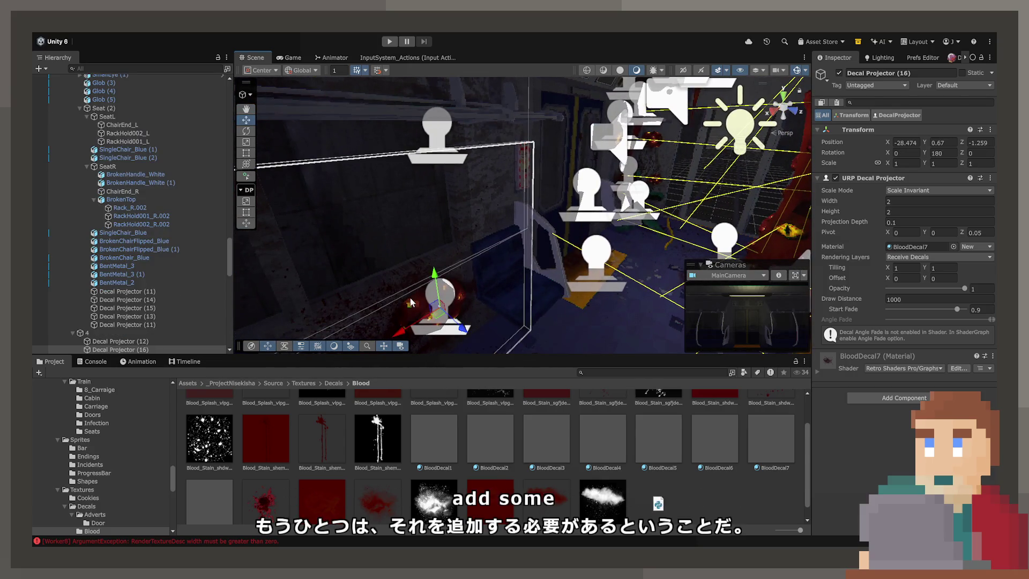
{"action": "key", "text": "f"}
{"action": "scroll", "coordinate": [117, 298], "scroll_direction": "down", "scroll_amount": 3}
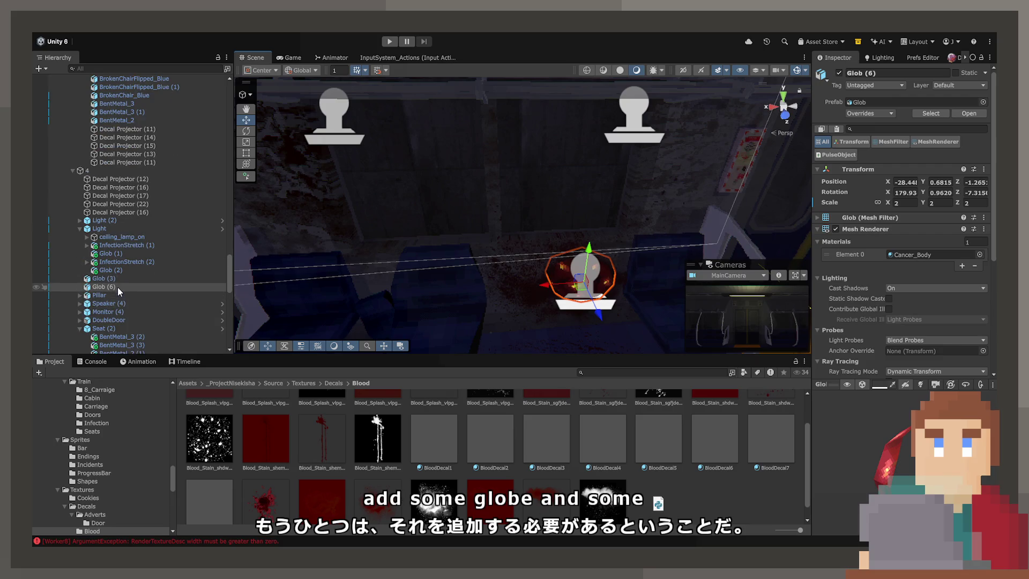
{"action": "left_click", "coordinate": [118, 279]}
{"action": "key", "text": "f"}
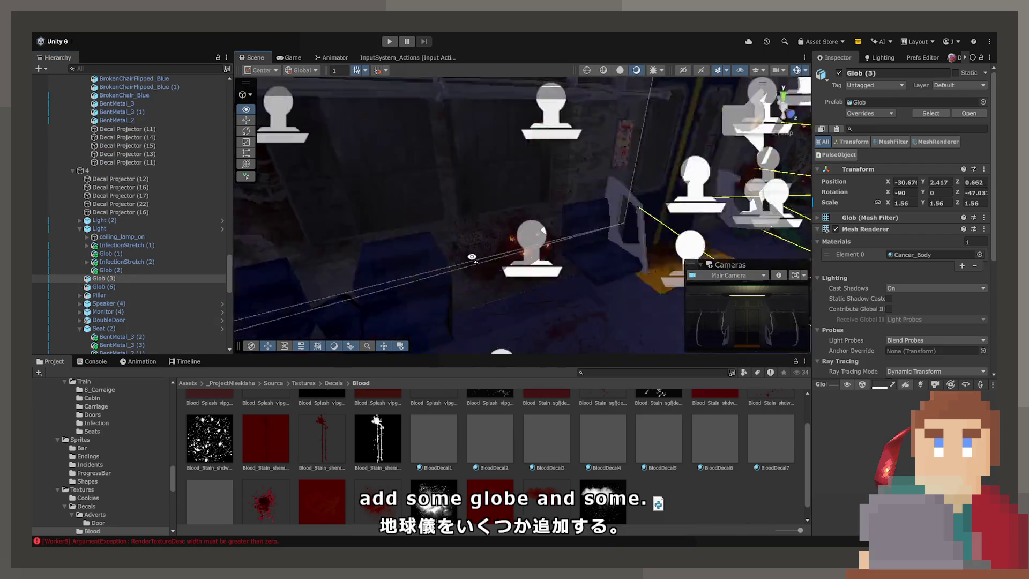
{"action": "left_click", "coordinate": [122, 288]}
{"action": "key", "text": "f"}
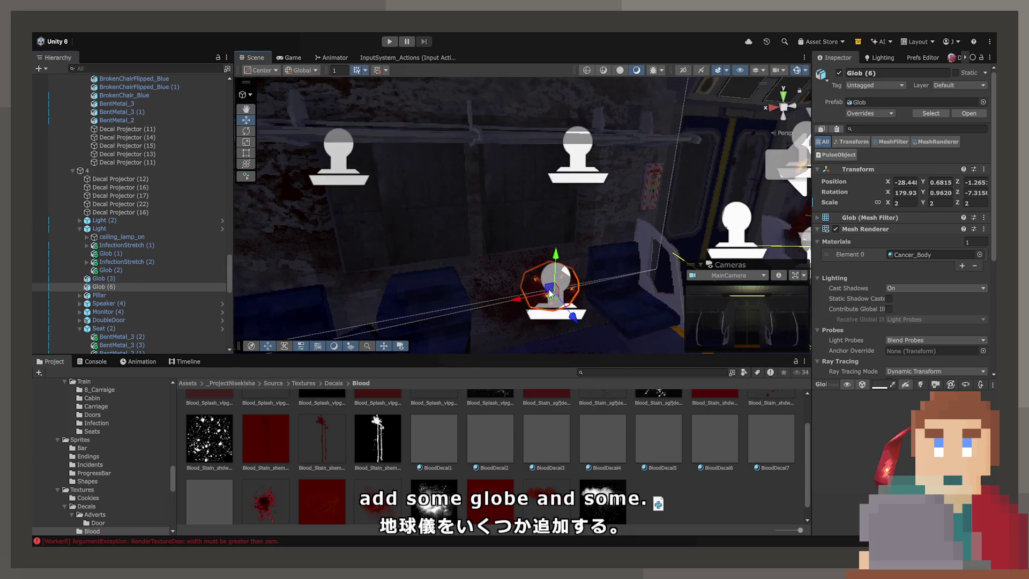
{"action": "key", "text": "ctrl+d"}
{"action": "left_click_drag", "start_coordinate": [555, 276], "coordinate": [609, 115]}
{"action": "key", "text": "f"}
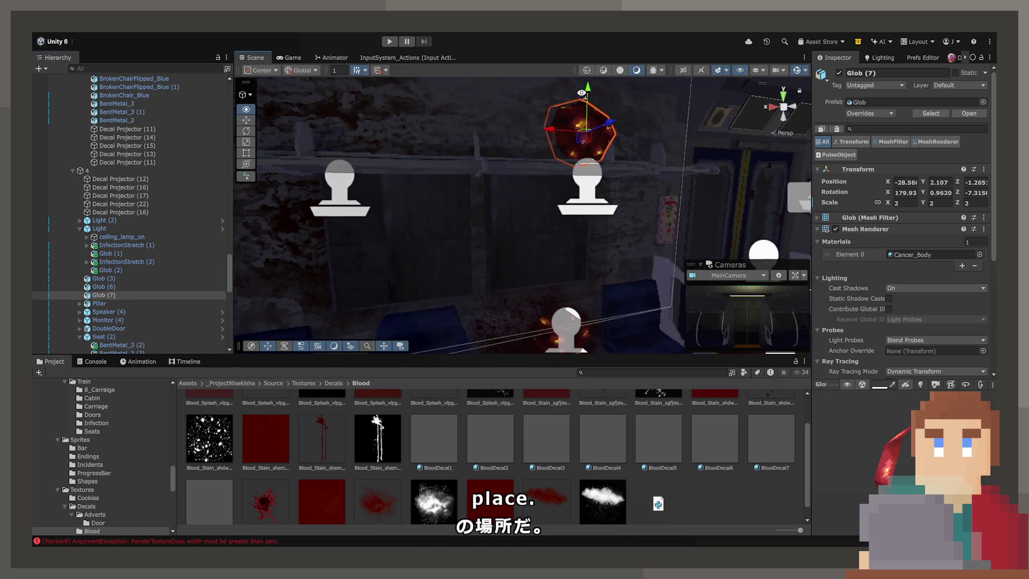
{"action": "left_click_drag", "start_coordinate": [568, 178], "coordinate": [574, 157]}
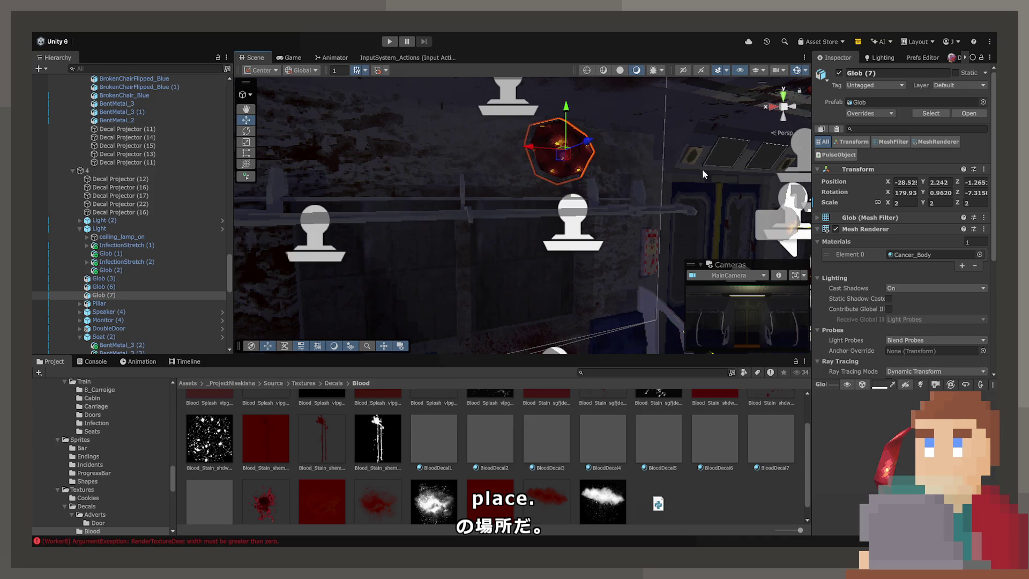
Step: Give Glob (7) scale 1.5 and a slight rotation, with pulse duration 1.4 and multiplier 1.2
{"action": "left_click", "coordinate": [904, 203]}
{"action": "type", "text": "1.5"}
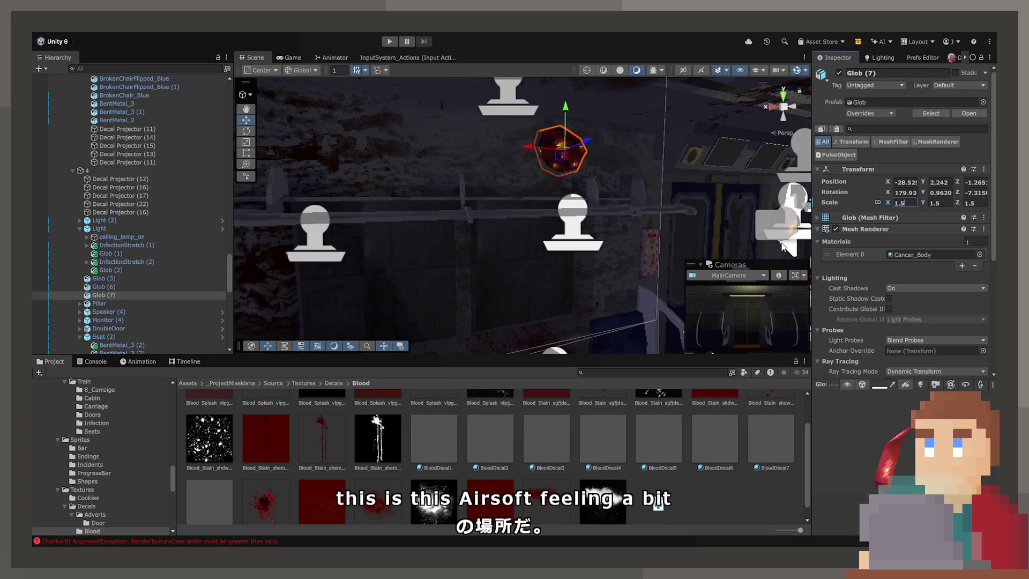
{"action": "left_click_drag", "start_coordinate": [699, 239], "coordinate": [475, 164]}
{"action": "key", "text": "e"}
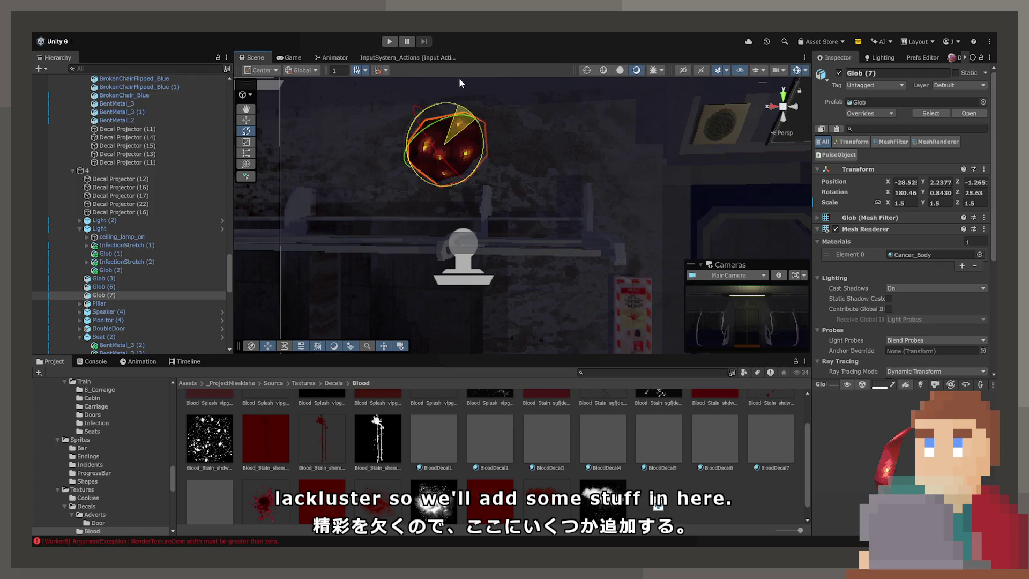
{"action": "left_click_drag", "start_coordinate": [458, 78], "coordinate": [460, 80]}
{"action": "scroll", "coordinate": [909, 296], "scroll_direction": "down", "scroll_amount": 5}
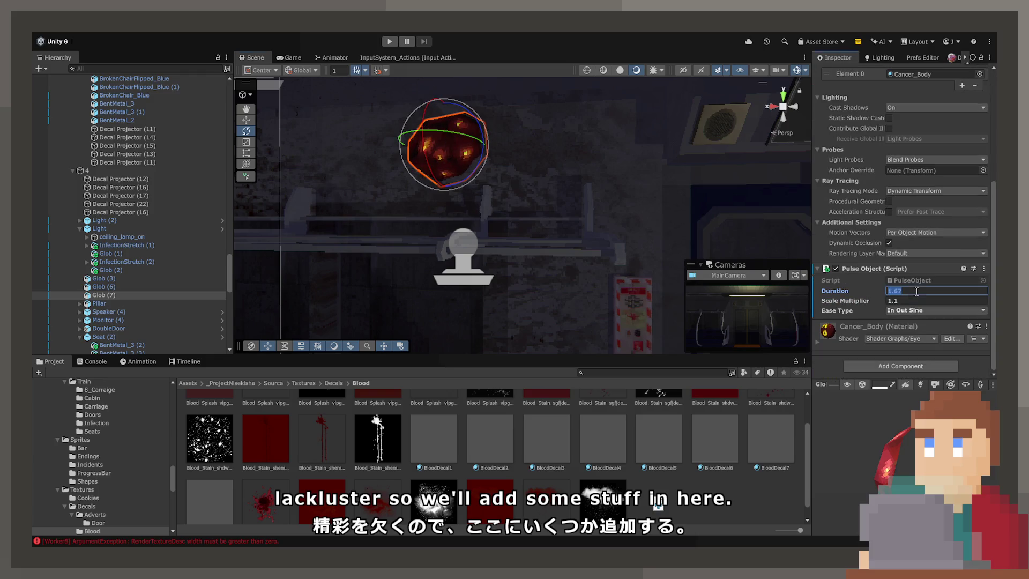
{"action": "type", "text": "1."}
{"action": "key", "text": "Tab"}
{"action": "type", "text": "1.2"}
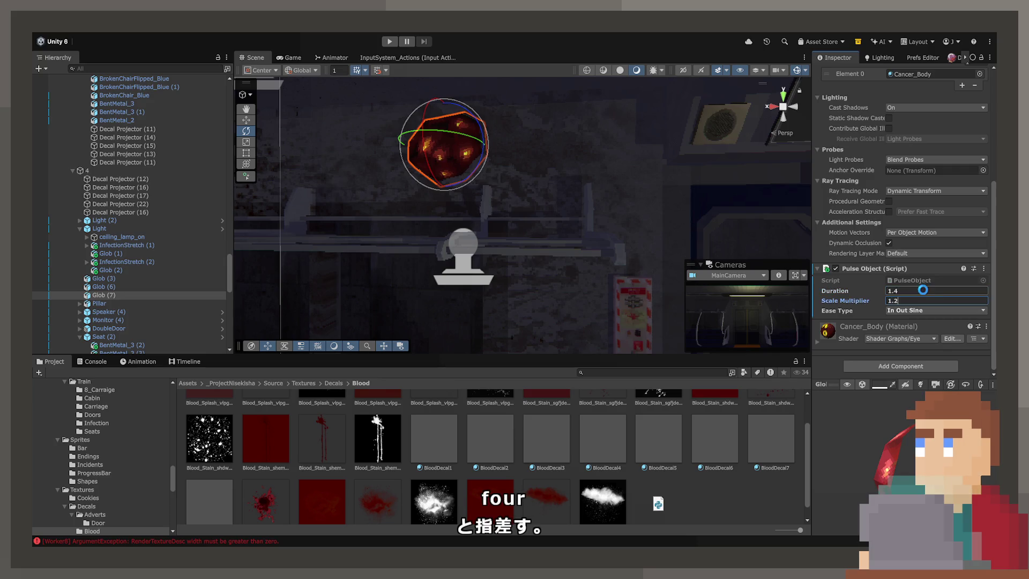
{"action": "key", "text": "Return"}
{"action": "mouse_move", "coordinate": [523, 214]}
{"action": "left_mouse_down"}
{"action": "mouse_move", "coordinate": [982, 237]}
{"action": "mouse_move", "coordinate": [818, 263]}
{"action": "mouse_move", "coordinate": [805, 284]}
{"action": "left_mouse_up"}
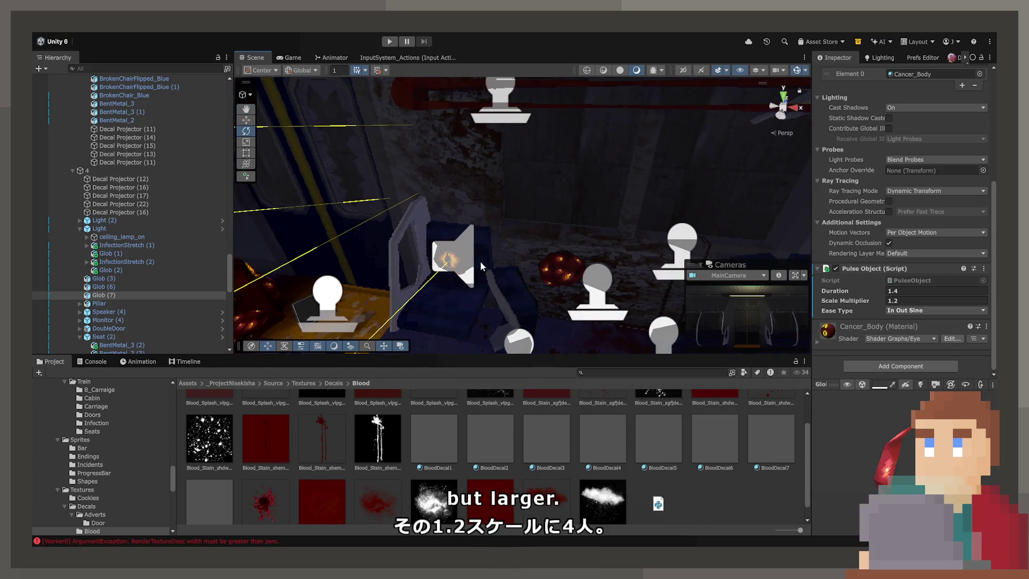
Step: Select the copied SmallEye (2) and set its rotation to X 0, Y 180
{"action": "left_click", "coordinate": [462, 256]}
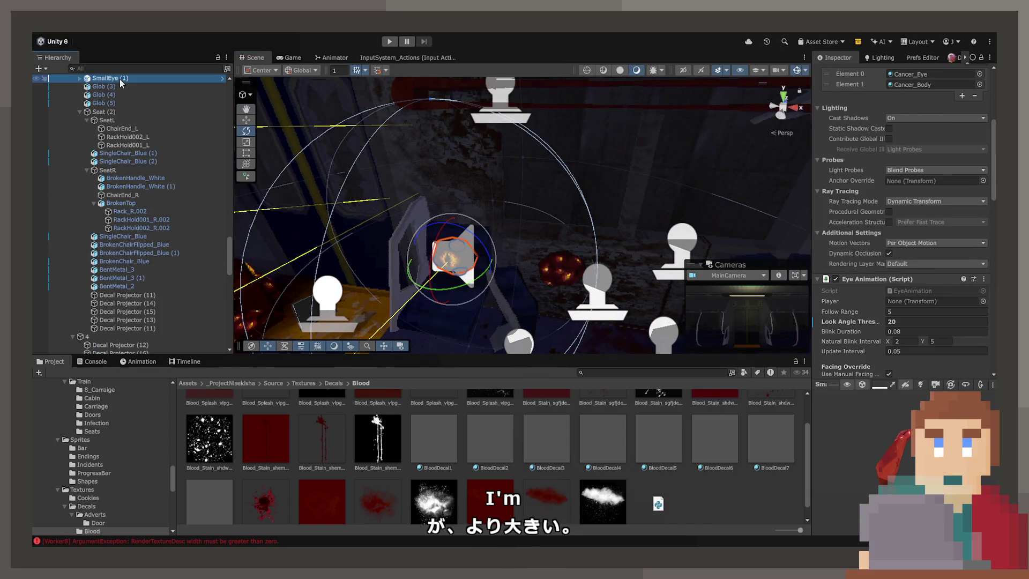
{"action": "scroll", "coordinate": [104, 348], "scroll_direction": "down", "scroll_amount": 2}
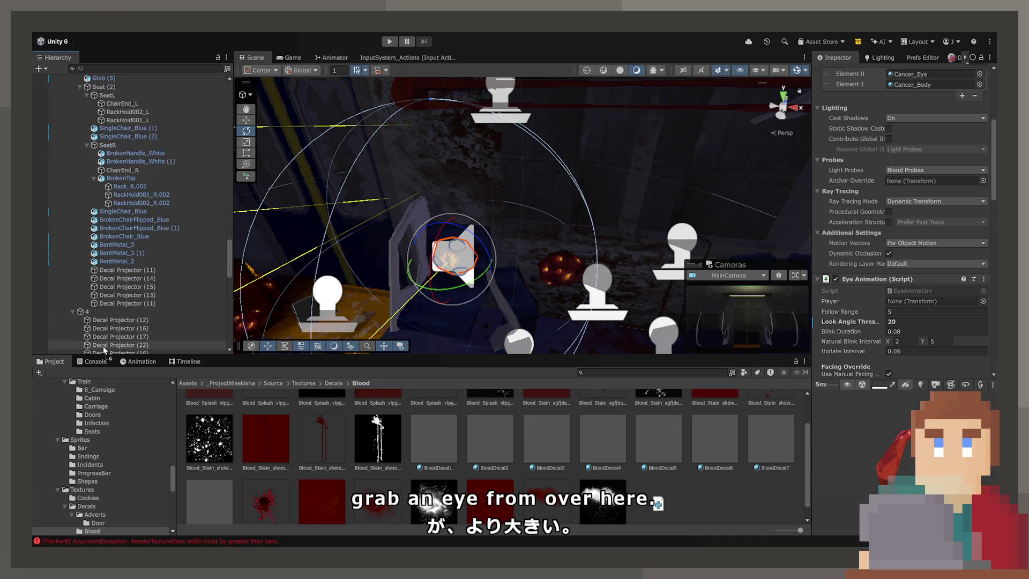
{"action": "scroll", "coordinate": [103, 345], "scroll_direction": "down", "scroll_amount": 5}
{"action": "left_click", "coordinate": [105, 357]}
{"action": "scroll", "coordinate": [105, 322], "scroll_direction": "down", "scroll_amount": 3}
{"action": "left_click", "coordinate": [105, 253]}
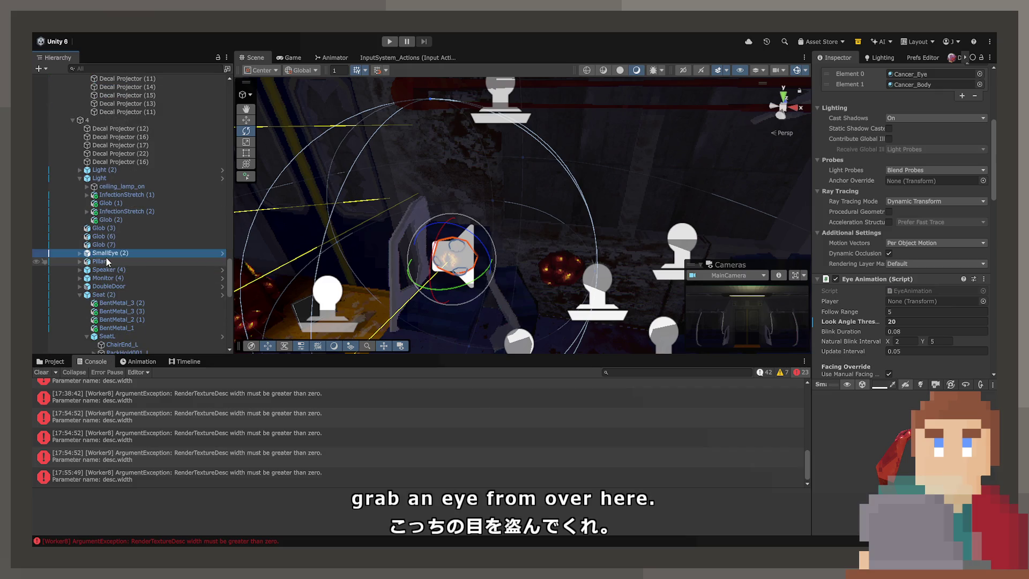
{"action": "mouse_move", "coordinate": [471, 275]}
{"action": "left_mouse_down"}
{"action": "mouse_move", "coordinate": [545, 259]}
{"action": "mouse_move", "coordinate": [496, 146]}
{"action": "mouse_move", "coordinate": [724, 233]}
{"action": "mouse_move", "coordinate": [700, 251]}
{"action": "left_mouse_up"}
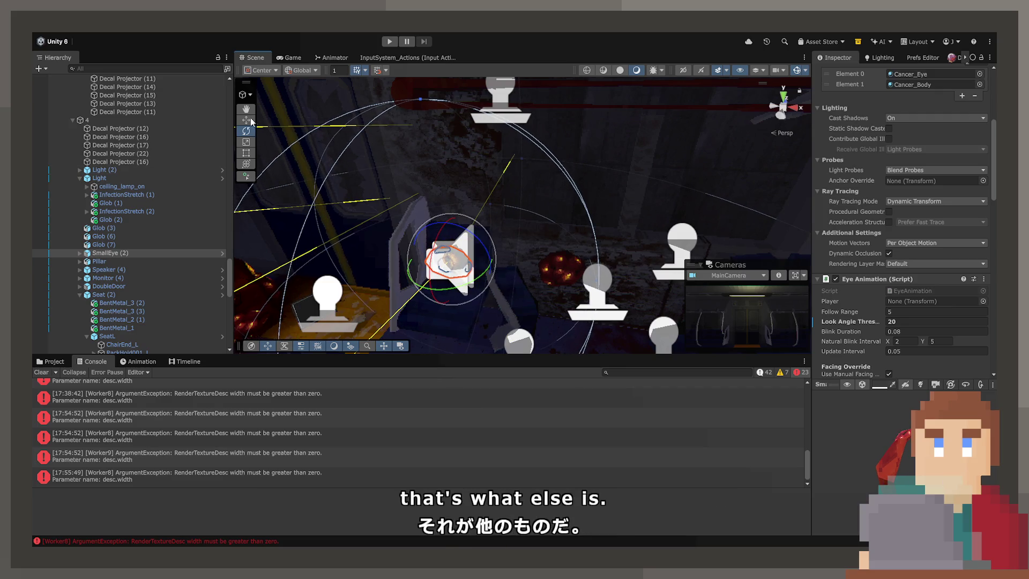
{"action": "left_click_drag", "start_coordinate": [457, 268], "coordinate": [529, 301]}
{"action": "mouse_move", "coordinate": [389, 290]}
{"action": "left_mouse_down"}
{"action": "mouse_move", "coordinate": [592, 261]}
{"action": "mouse_move", "coordinate": [493, 260]}
{"action": "mouse_move", "coordinate": [340, 196]}
{"action": "mouse_move", "coordinate": [345, 206]}
{"action": "mouse_move", "coordinate": [444, 188]}
{"action": "left_mouse_up"}
{"action": "key", "text": "f"}
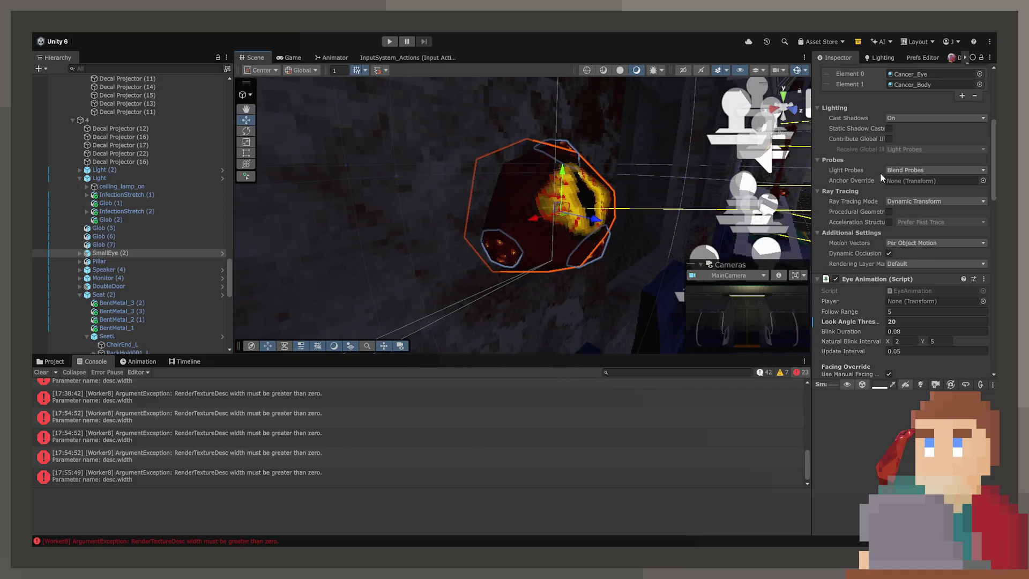
{"action": "scroll", "coordinate": [880, 177], "scroll_direction": "up", "scroll_amount": 5}
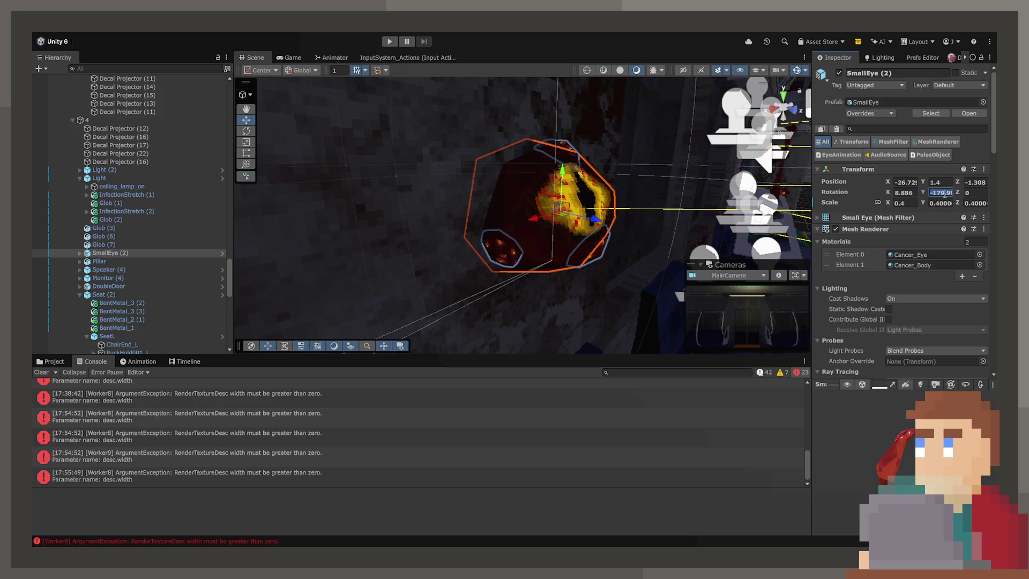
{"action": "type", "text": "180"}
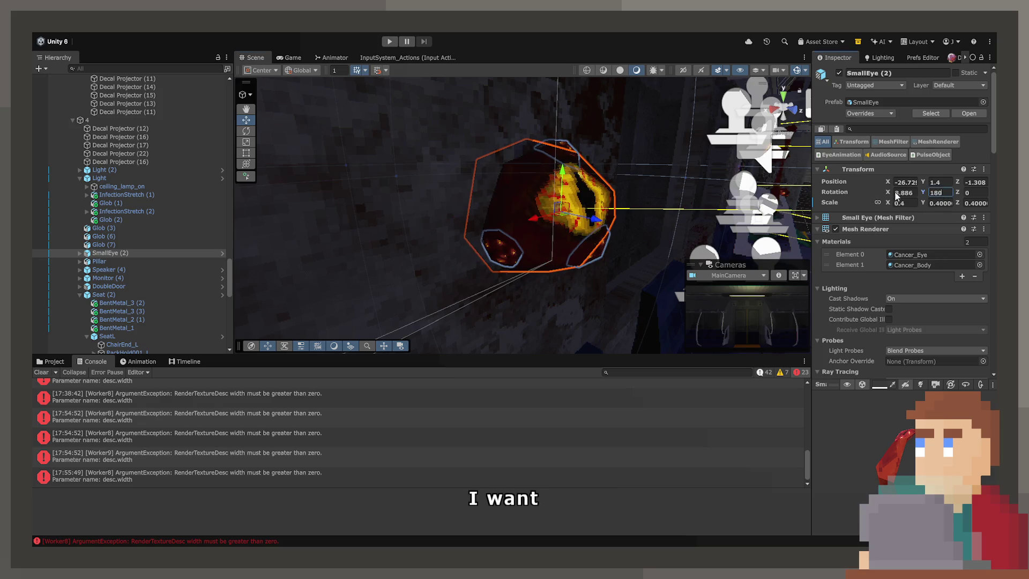
{"action": "double_click", "coordinate": [902, 192]}
{"action": "type", "text": "0"}
{"action": "key", "text": "Return"}
Step: Move SmallEye (2) up the wall to about X -26.33, Y 1.903, Z -1.295
{"action": "mouse_move", "coordinate": [514, 215]}
{"action": "left_mouse_down"}
{"action": "mouse_move", "coordinate": [469, 217]}
{"action": "mouse_move", "coordinate": [300, 155]}
{"action": "left_mouse_up"}
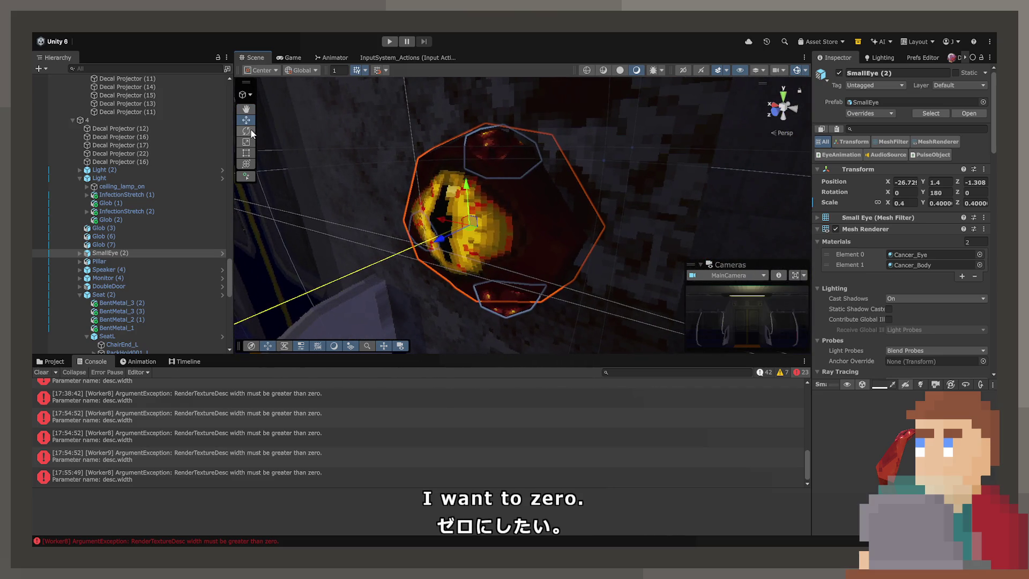
{"action": "mouse_move", "coordinate": [516, 221]}
{"action": "left_mouse_down"}
{"action": "mouse_move", "coordinate": [396, 183]}
{"action": "mouse_move", "coordinate": [327, 194]}
{"action": "left_mouse_up"}
{"action": "key", "text": "f"}
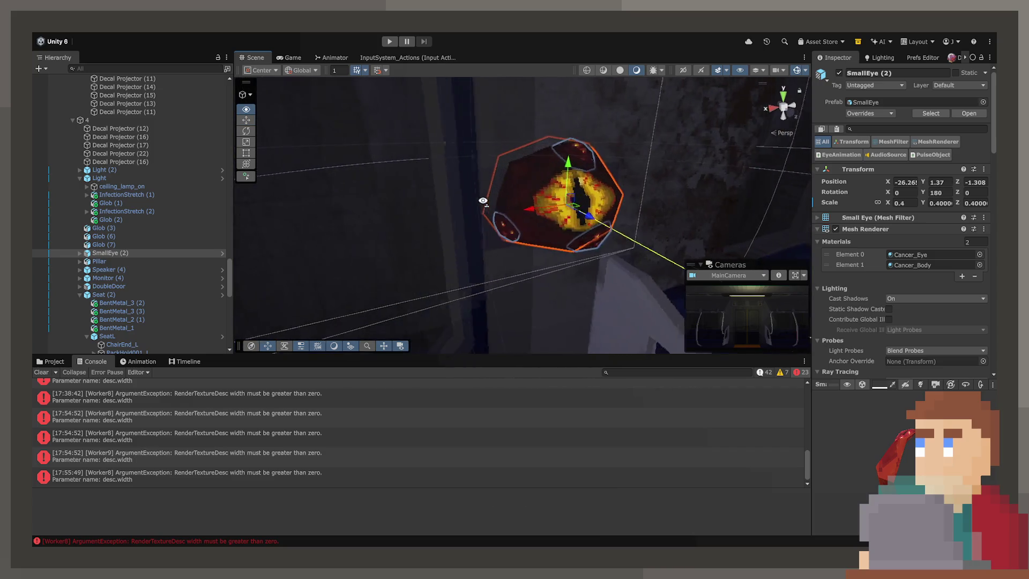
{"action": "mouse_move", "coordinate": [558, 206]}
{"action": "left_mouse_down"}
{"action": "mouse_move", "coordinate": [572, 200]}
{"action": "mouse_move", "coordinate": [509, 219]}
{"action": "mouse_move", "coordinate": [431, 223]}
{"action": "left_mouse_up"}
{"action": "key", "text": "w"}
{"action": "mouse_move", "coordinate": [673, 202]}
{"action": "left_mouse_down"}
{"action": "mouse_move", "coordinate": [345, 161]}
{"action": "mouse_move", "coordinate": [606, 187]}
{"action": "mouse_move", "coordinate": [649, 178]}
{"action": "mouse_move", "coordinate": [625, 59]}
{"action": "left_mouse_up"}
{"action": "scroll", "coordinate": [651, 178], "scroll_direction": "down", "scroll_amount": 5}
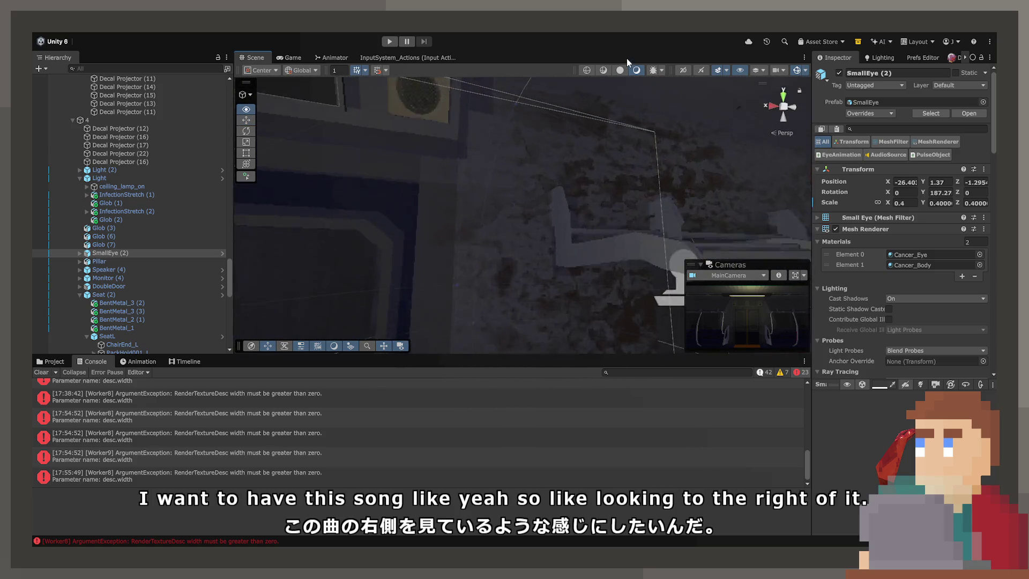
{"action": "key", "text": "s"}
{"action": "mouse_move", "coordinate": [530, 306]}
{"action": "left_mouse_down"}
{"action": "mouse_move", "coordinate": [508, 158]}
{"action": "mouse_move", "coordinate": [573, 294]}
{"action": "mouse_move", "coordinate": [616, 236]}
{"action": "mouse_move", "coordinate": [599, 183]}
{"action": "mouse_move", "coordinate": [489, 198]}
{"action": "left_mouse_up"}
Step: Duplicate SmallEye (2), move the copy lower on the wall and tilt it differently
{"action": "left_click", "coordinate": [632, 289]}
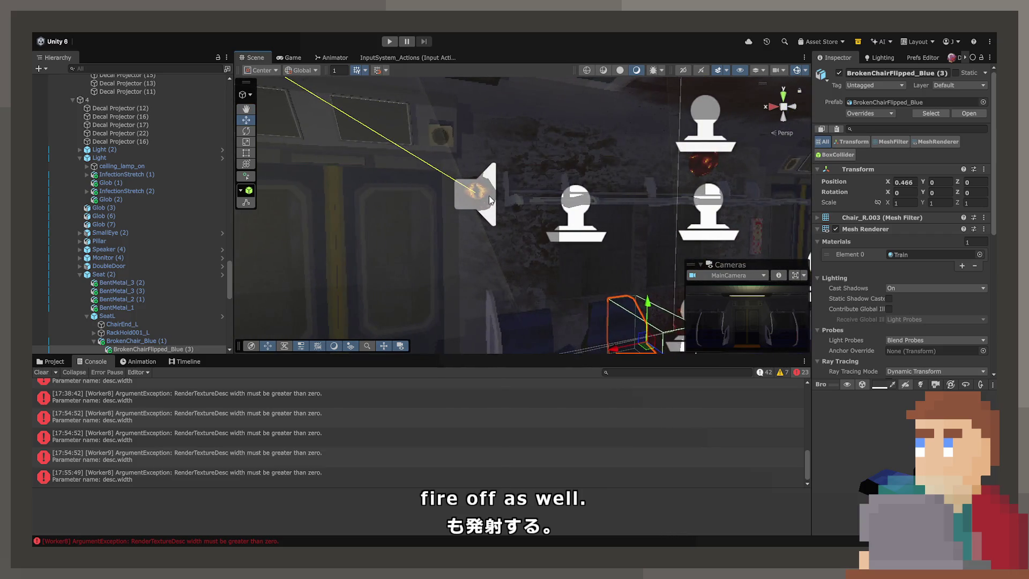
{"action": "left_click", "coordinate": [489, 199]}
{"action": "key", "text": "ctrl+d"}
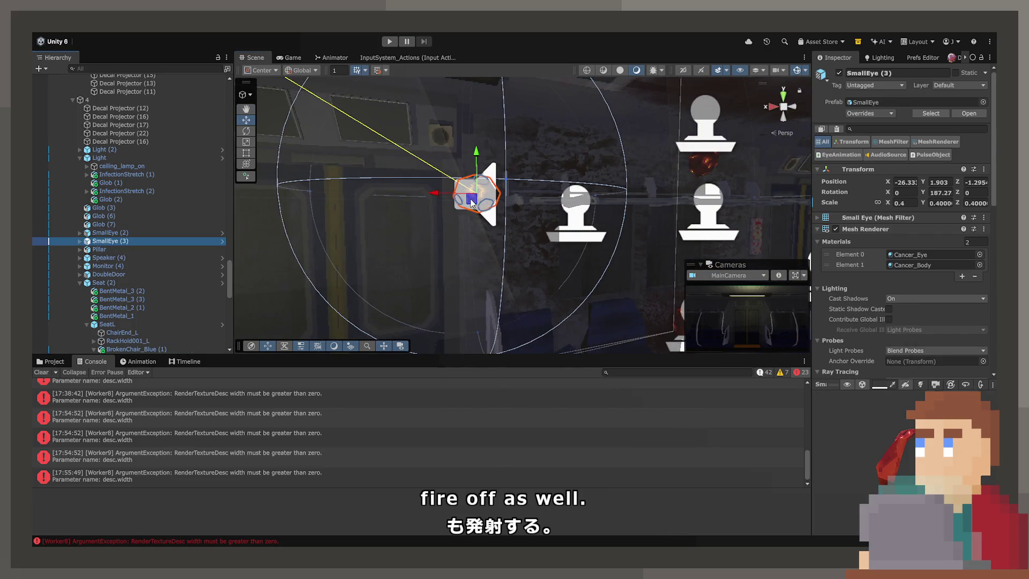
{"action": "left_click_drag", "start_coordinate": [471, 198], "coordinate": [530, 297]}
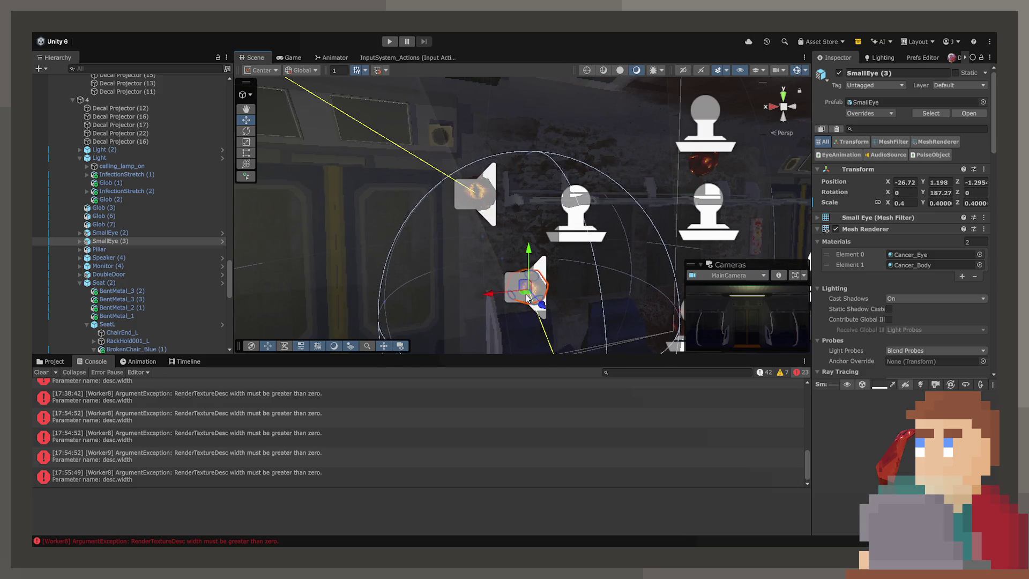
{"action": "key", "text": "f"}
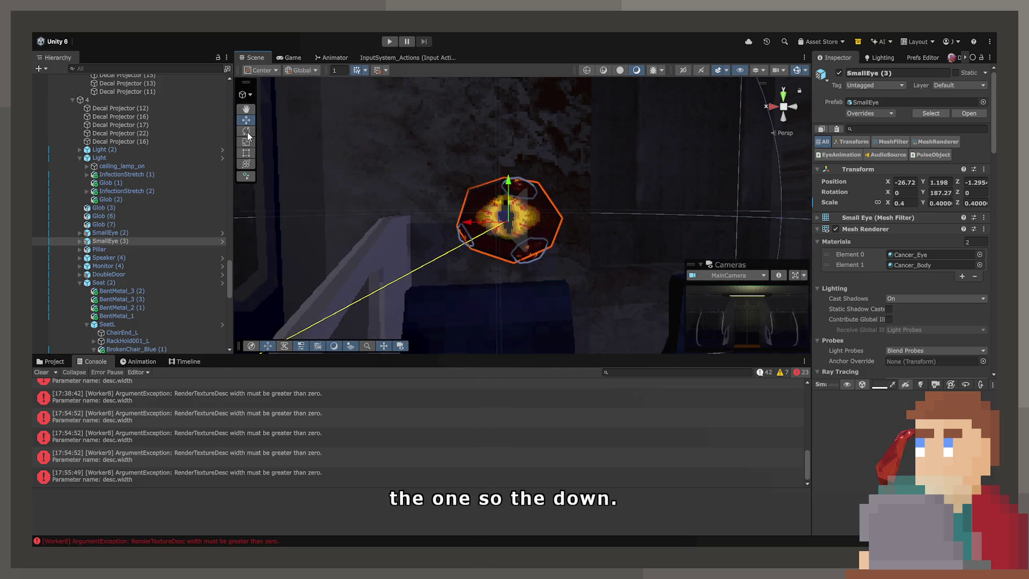
{"action": "left_click_drag", "start_coordinate": [478, 201], "coordinate": [455, 225]}
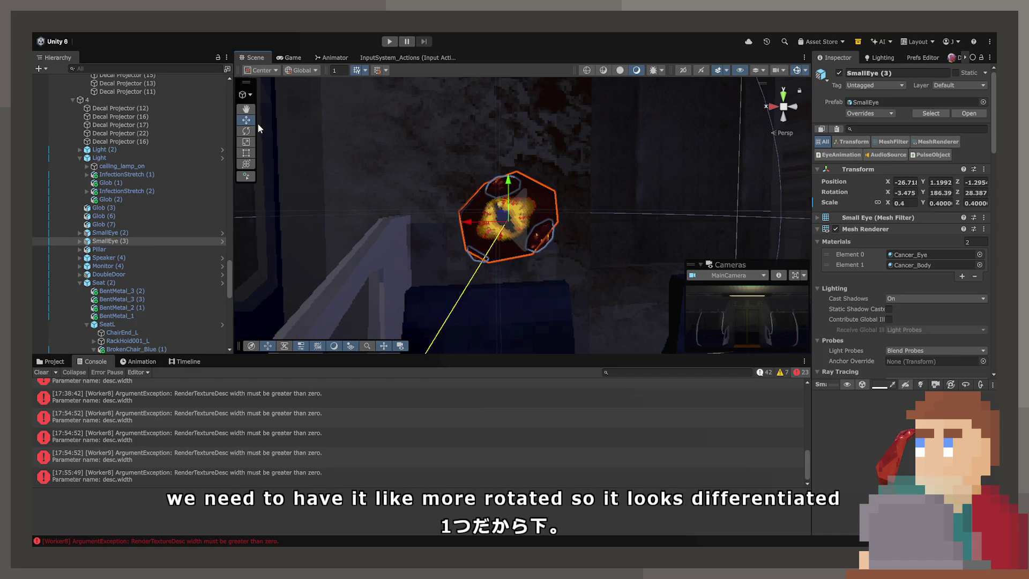
{"action": "left_click_drag", "start_coordinate": [491, 198], "coordinate": [548, 172]}
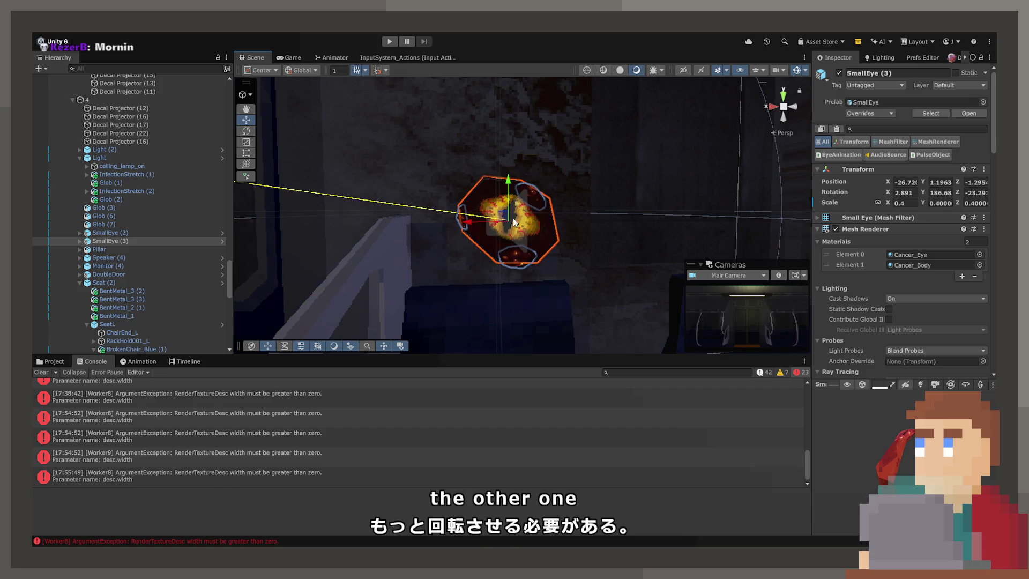
{"action": "left_click_drag", "start_coordinate": [518, 223], "coordinate": [497, 206]}
Step: Select the carriage's Light object and maximize the Game view
{"action": "scroll", "coordinate": [642, 230], "scroll_direction": "down", "scroll_amount": 3}
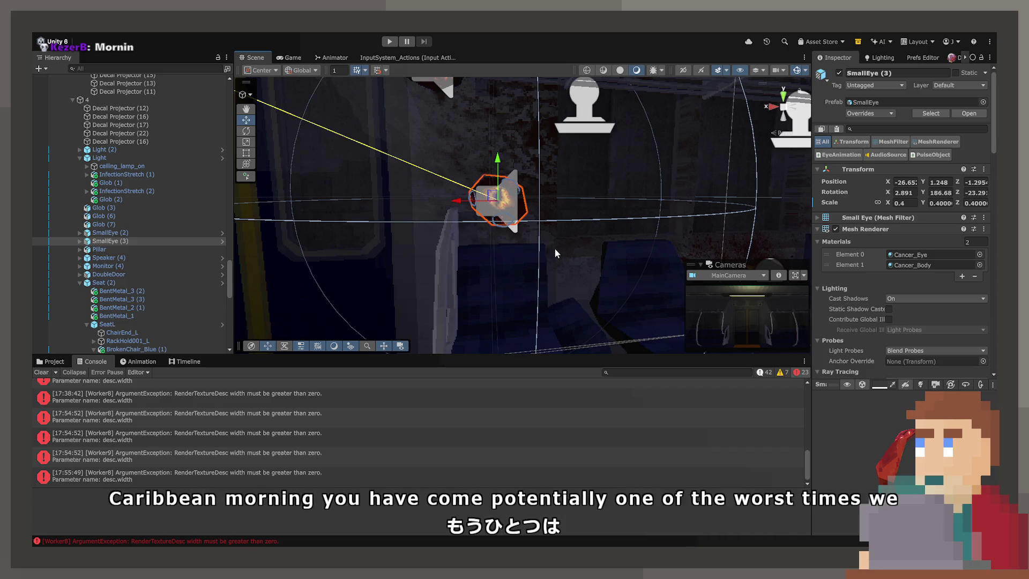
{"action": "mouse_move", "coordinate": [588, 245]}
{"action": "left_mouse_down"}
{"action": "mouse_move", "coordinate": [588, 268]}
{"action": "mouse_move", "coordinate": [616, 252]}
{"action": "mouse_move", "coordinate": [529, 258]}
{"action": "mouse_move", "coordinate": [560, 261]}
{"action": "left_mouse_up"}
{"action": "left_click", "coordinate": [547, 256]}
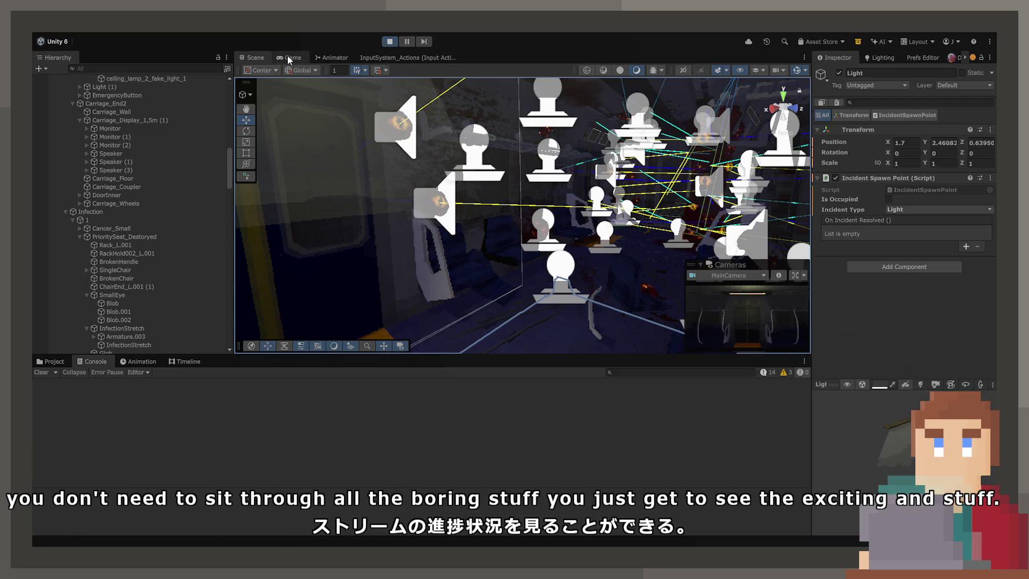
{"action": "double_click", "coordinate": [288, 56]}
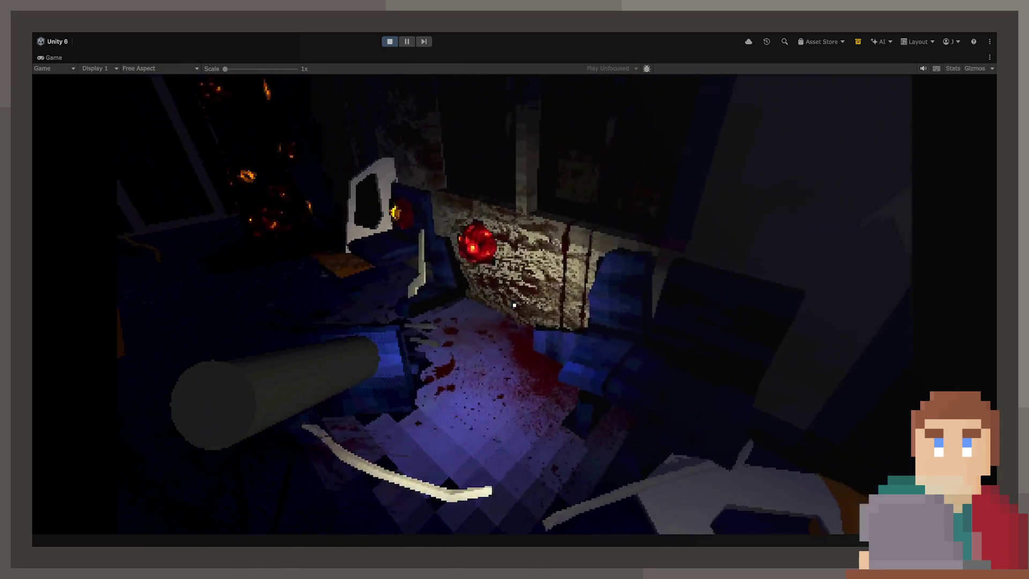
Step: Walk the carriage to inspect the eyed seat, bloodied floor and stained wall, then stop play mode
{"action": "key", "text": "w"}
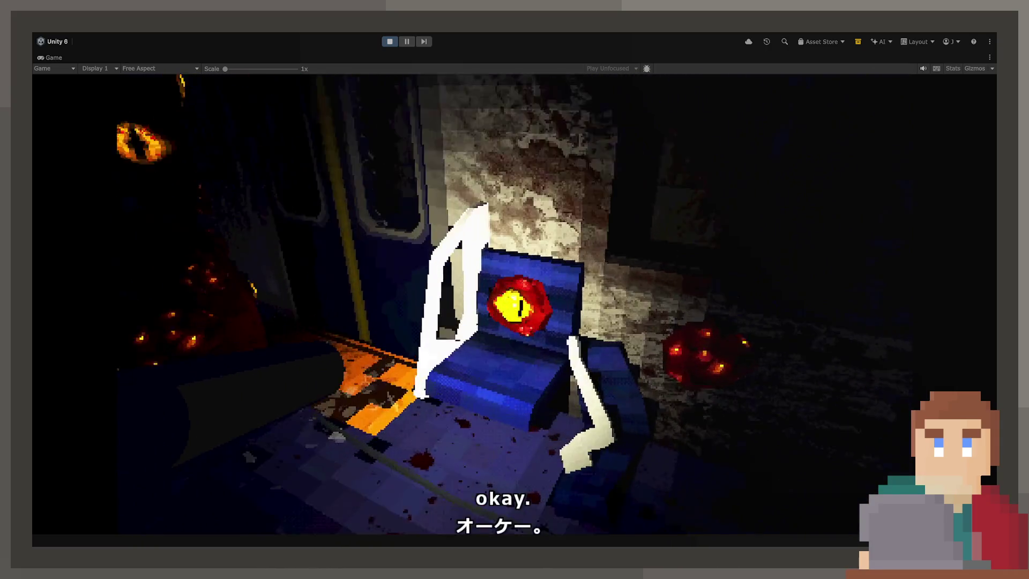
{"action": "key", "text": "s"}
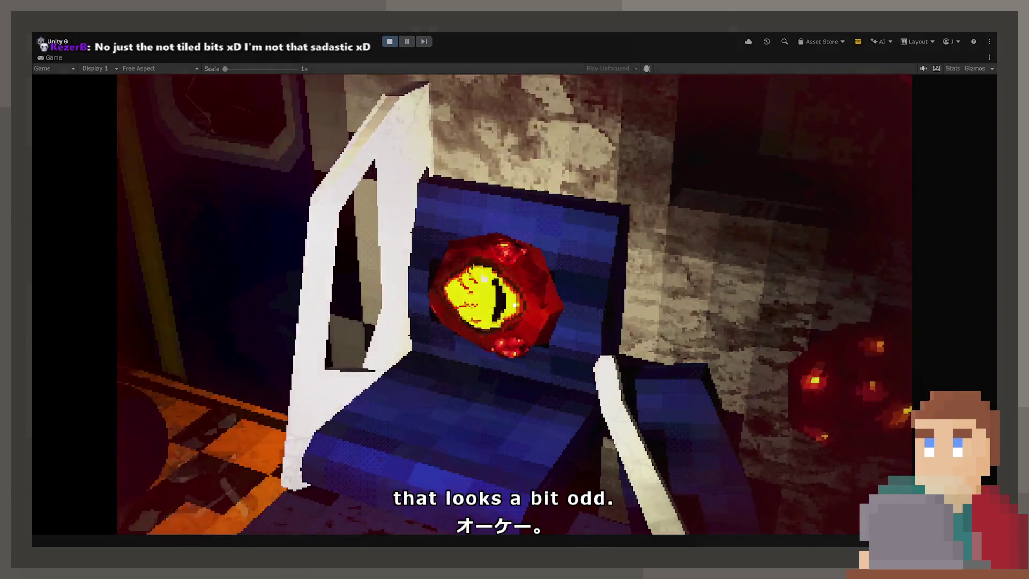
{"action": "key", "text": "w"}
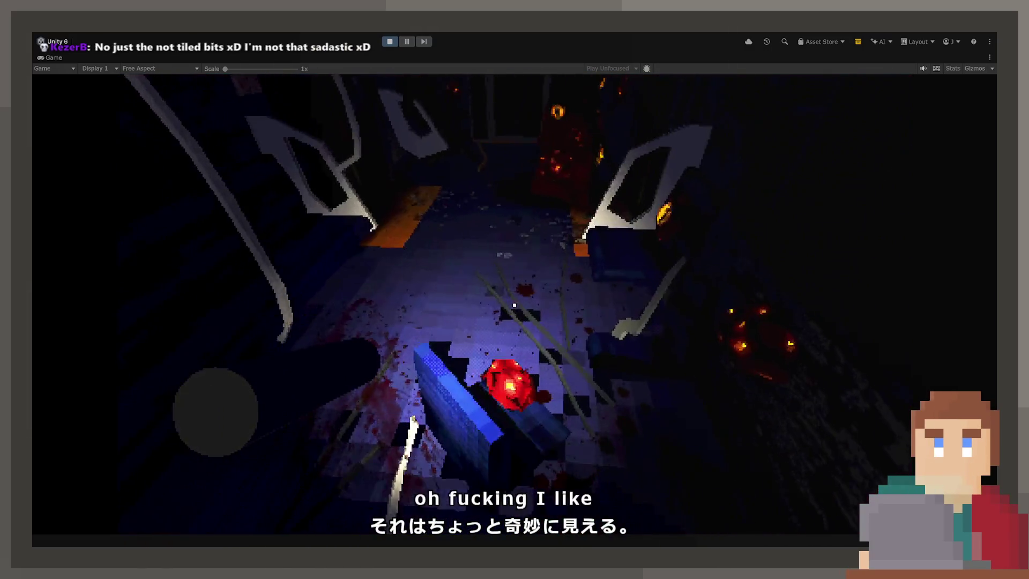
{"action": "key", "text": "w"}
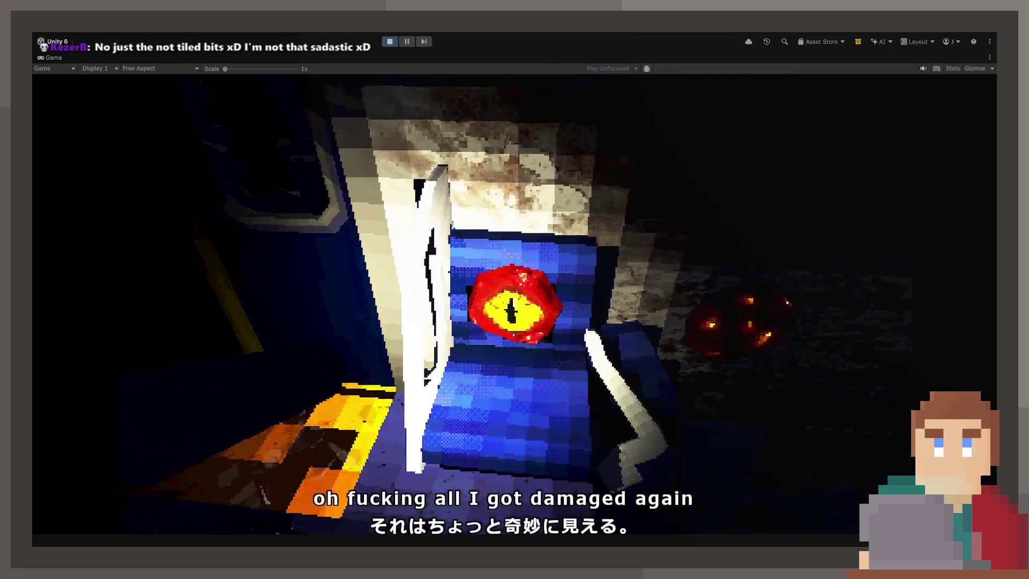
{"action": "key", "text": "s"}
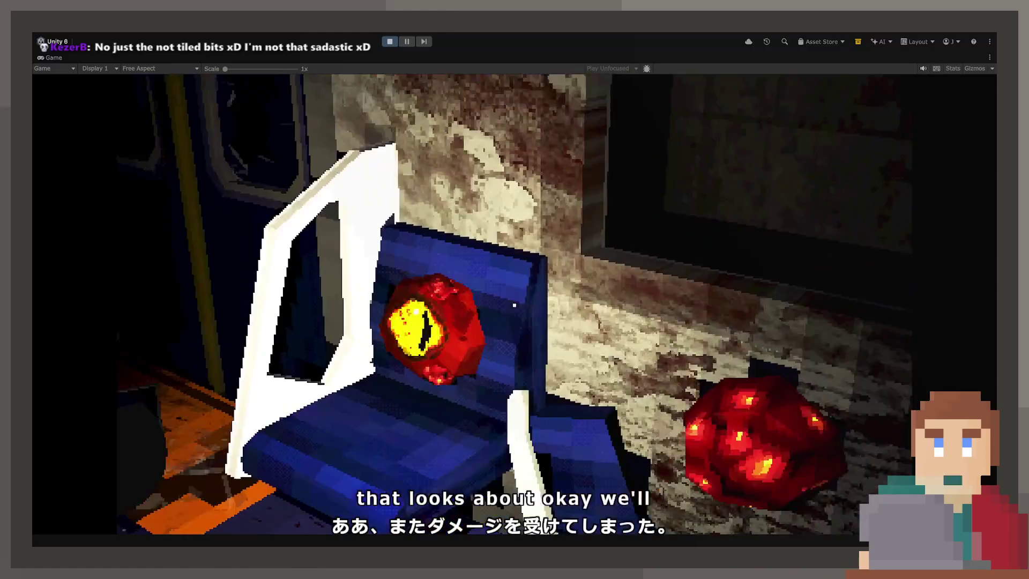
{"action": "key", "text": "w"}
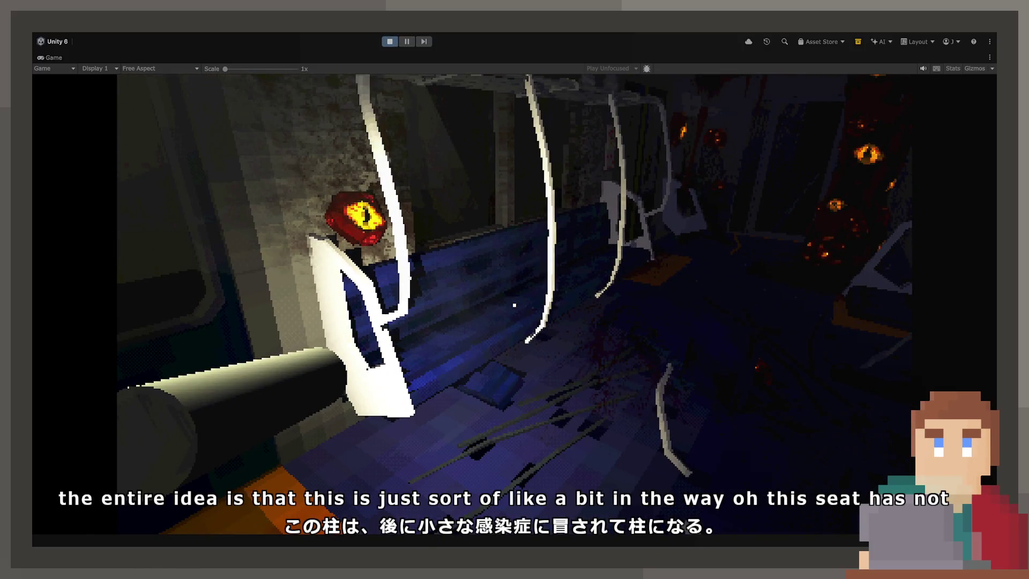
{"action": "left_click", "coordinate": [392, 42]}
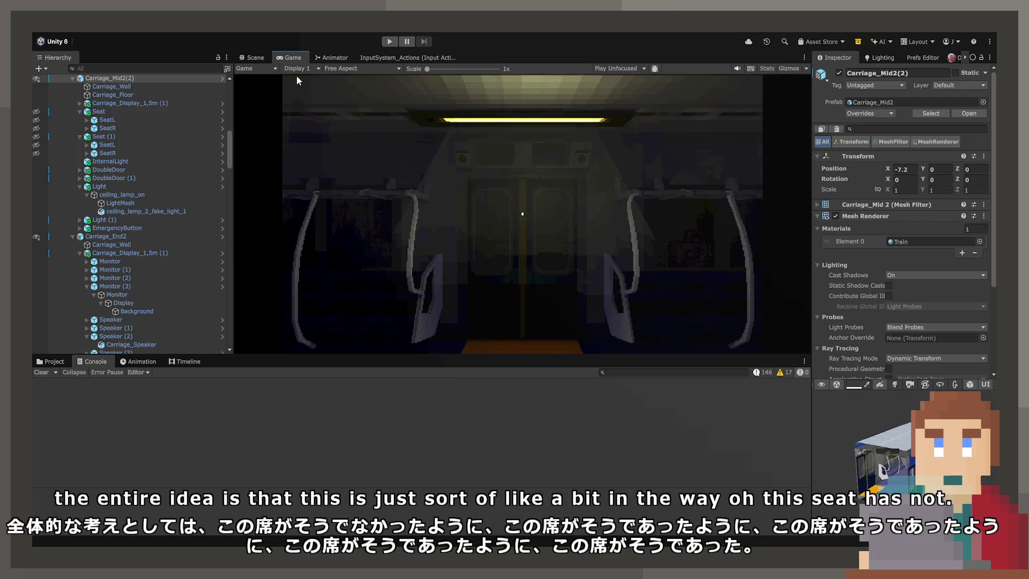
Step: Paste Seat's Set On Curse script onto Seat (1) and set its Curse Number to 4
{"action": "left_click", "coordinate": [256, 57]}
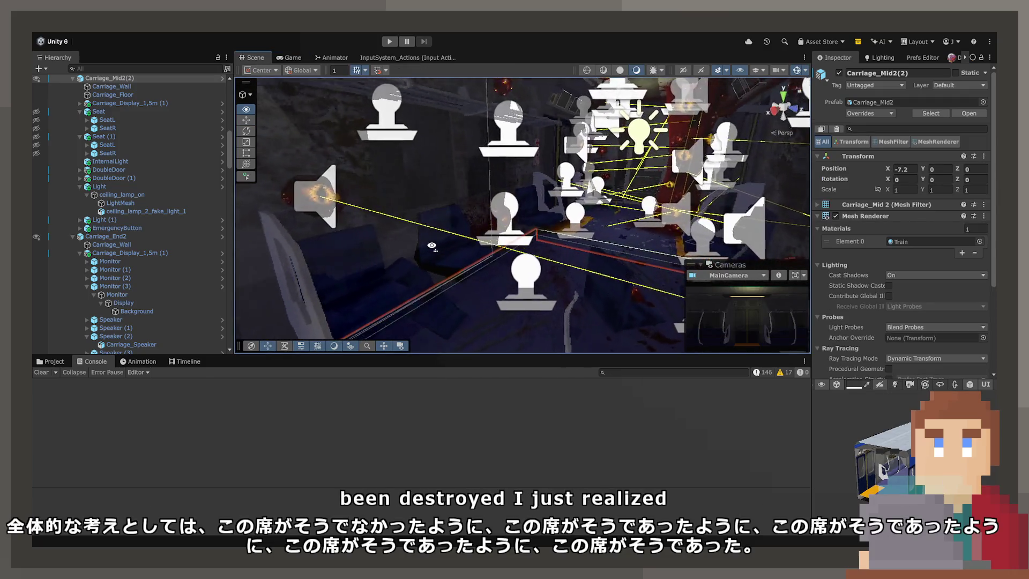
{"action": "scroll", "coordinate": [157, 206], "scroll_direction": "up", "scroll_amount": 10}
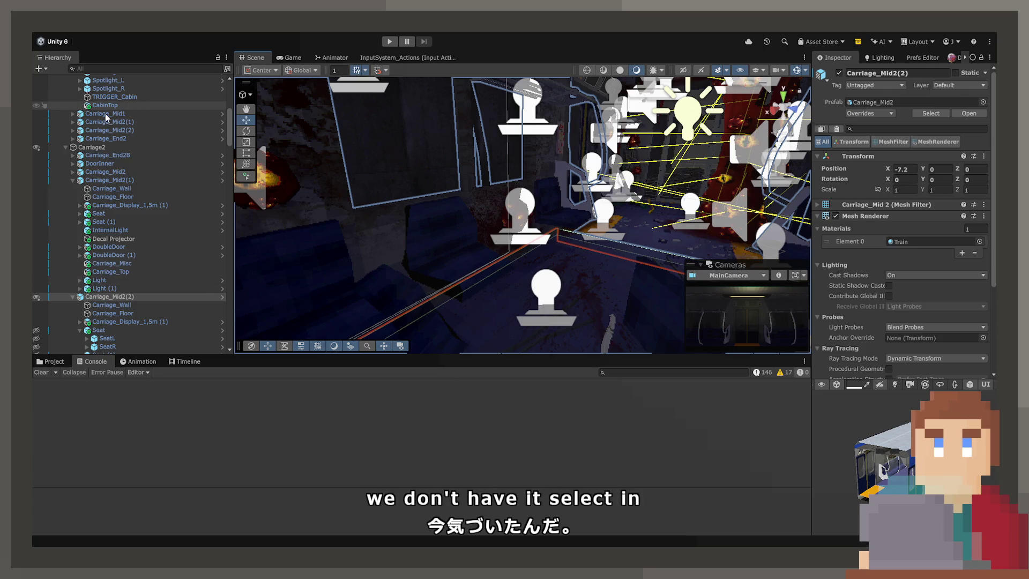
{"action": "scroll", "coordinate": [96, 157], "scroll_direction": "down", "scroll_amount": 10}
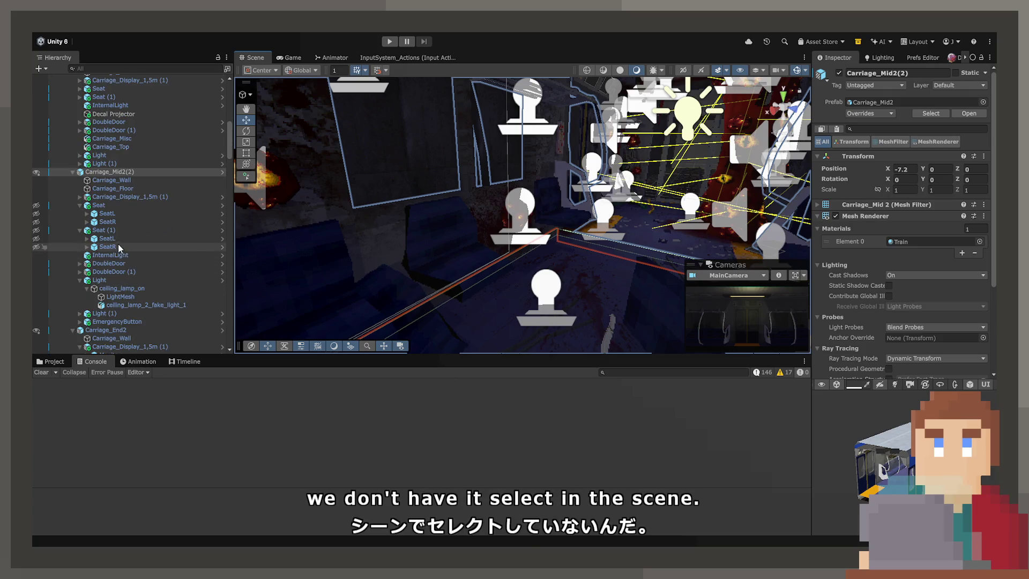
{"action": "left_click", "coordinate": [120, 231]}
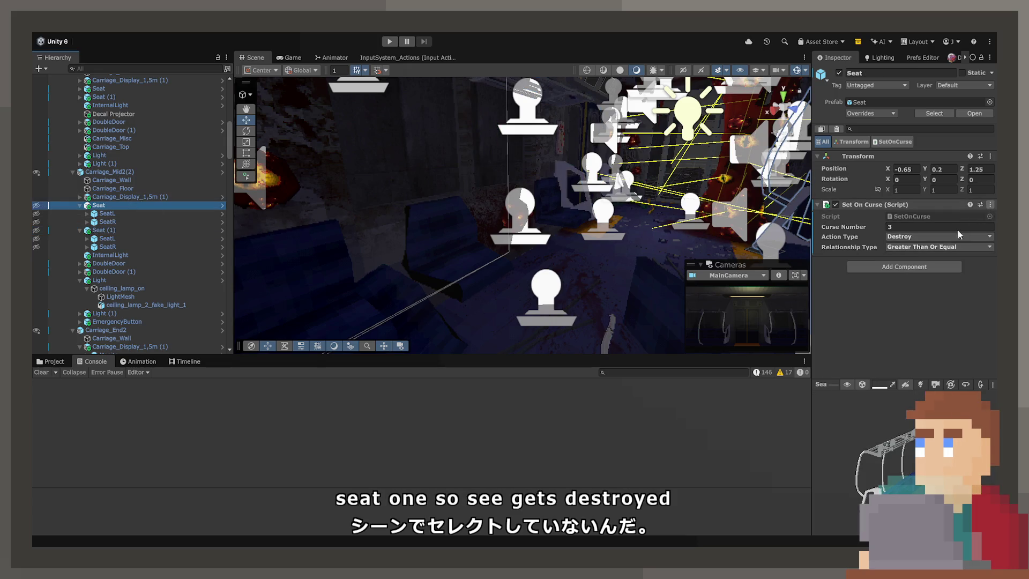
{"action": "left_click", "coordinate": [125, 230]}
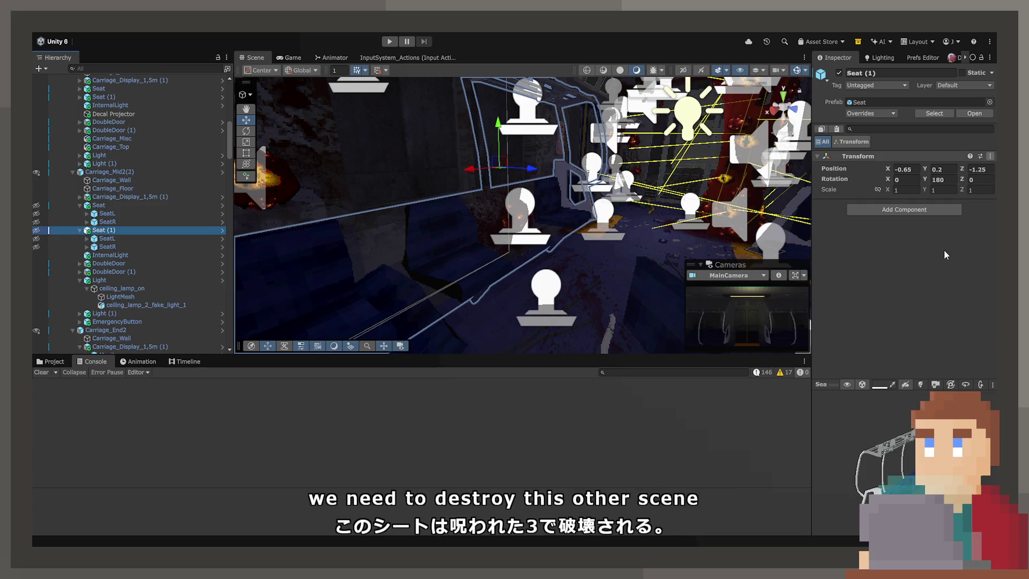
{"action": "key", "text": "ctrl+v"}
{"action": "left_click", "coordinate": [913, 227]}
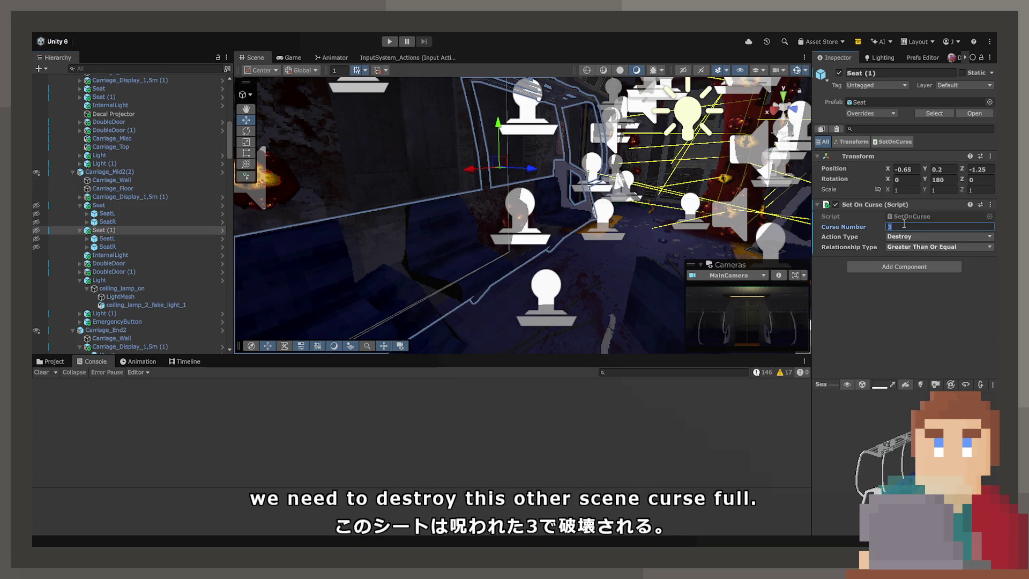
{"action": "type", "text": "4"}
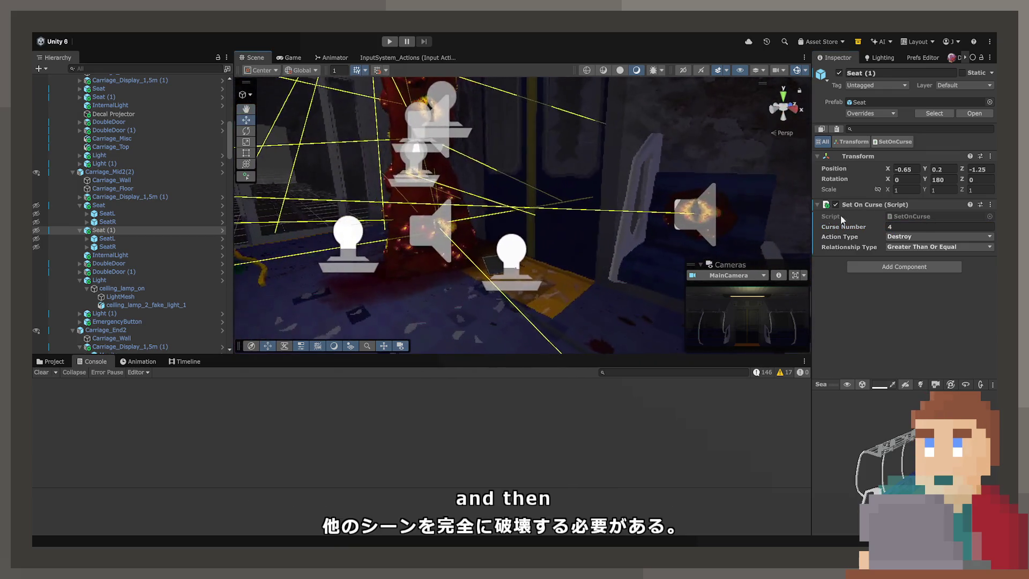
{"action": "left_click", "coordinate": [705, 217]}
{"action": "key", "text": "f"}
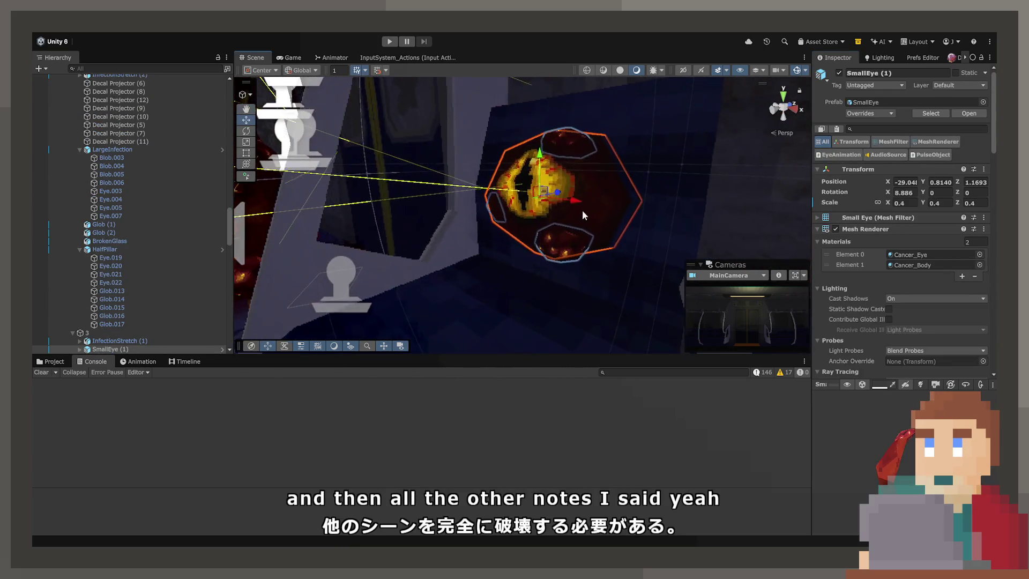
{"action": "mouse_move", "coordinate": [539, 292]}
{"action": "left_mouse_down"}
{"action": "mouse_move", "coordinate": [542, 214]}
{"action": "mouse_move", "coordinate": [578, 170]}
{"action": "mouse_move", "coordinate": [472, 182]}
{"action": "left_mouse_up"}
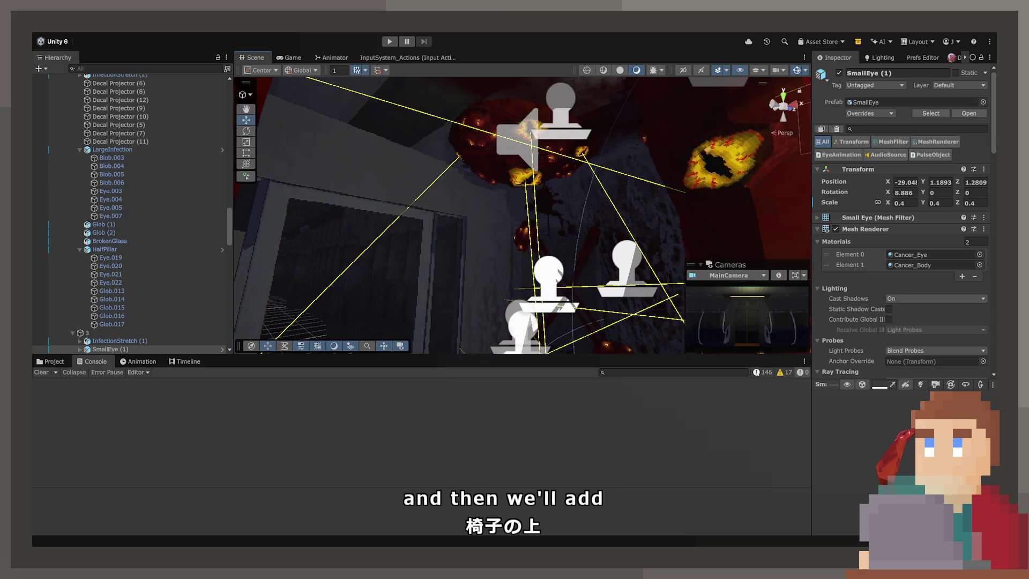
{"action": "left_click", "coordinate": [519, 111]}
{"action": "scroll", "coordinate": [150, 198], "scroll_direction": "up", "scroll_amount": 4}
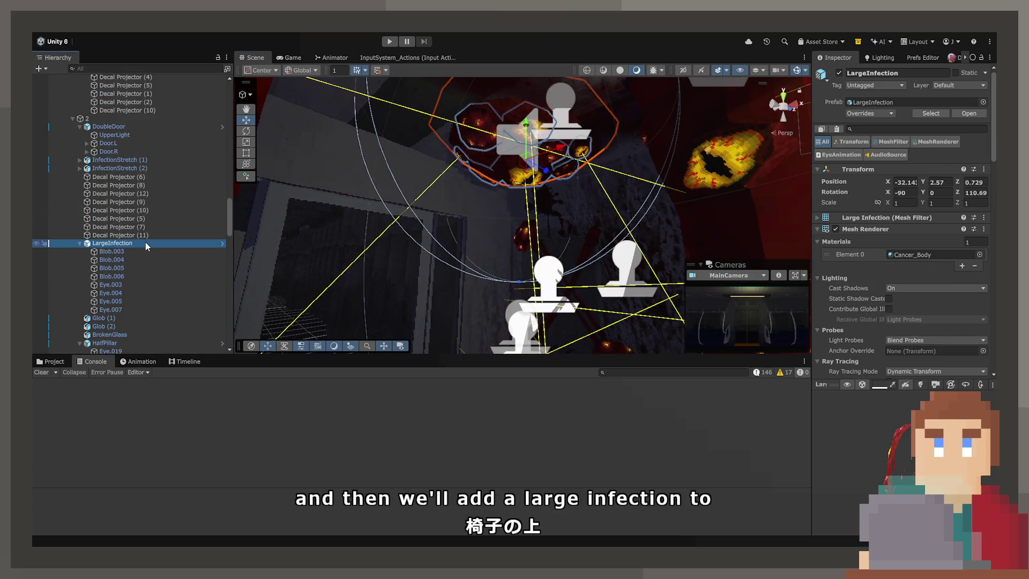
{"action": "scroll", "coordinate": [145, 242], "scroll_direction": "down", "scroll_amount": 10}
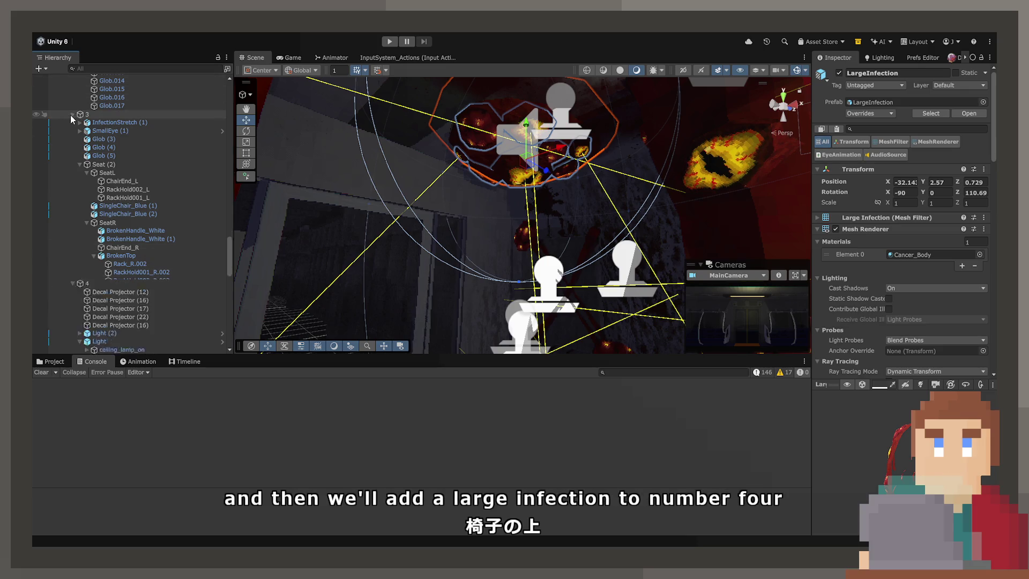
{"action": "left_click", "coordinate": [73, 114]}
{"action": "scroll", "coordinate": [97, 322], "scroll_direction": "down", "scroll_amount": 3}
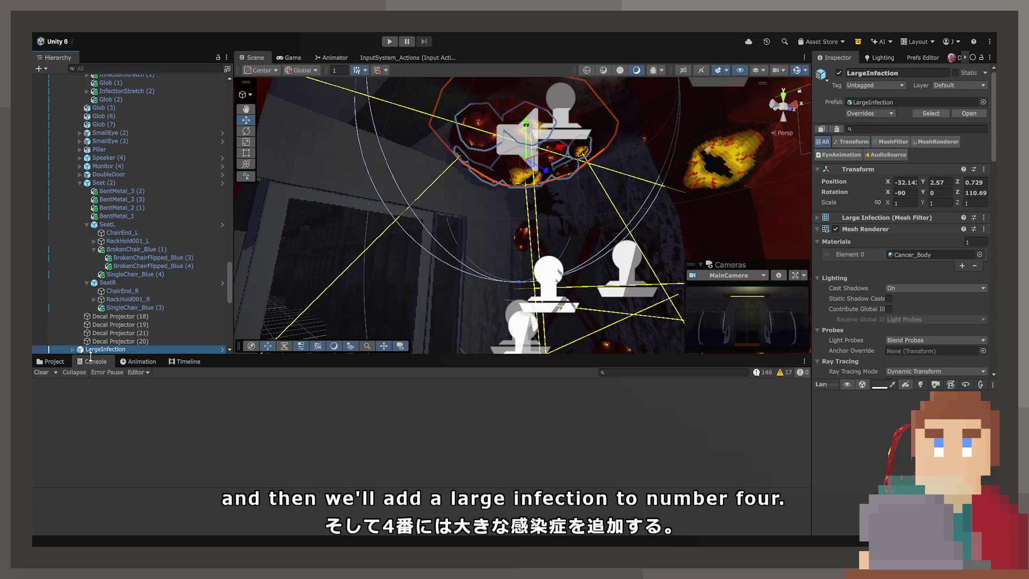
{"action": "left_click_drag", "start_coordinate": [471, 260], "coordinate": [463, 174]}
{"action": "mouse_move", "coordinate": [634, 172]}
{"action": "left_mouse_down"}
{"action": "mouse_move", "coordinate": [769, 211]}
{"action": "mouse_move", "coordinate": [620, 211]}
{"action": "mouse_move", "coordinate": [382, 134]}
{"action": "mouse_move", "coordinate": [539, 188]}
{"action": "mouse_move", "coordinate": [548, 166]}
{"action": "mouse_move", "coordinate": [524, 152]}
{"action": "mouse_move", "coordinate": [284, 136]}
{"action": "left_mouse_up"}
Step: Nudge LargeInfection along Z and rotate it to 172.18 on Z
{"action": "left_click", "coordinate": [252, 120]}
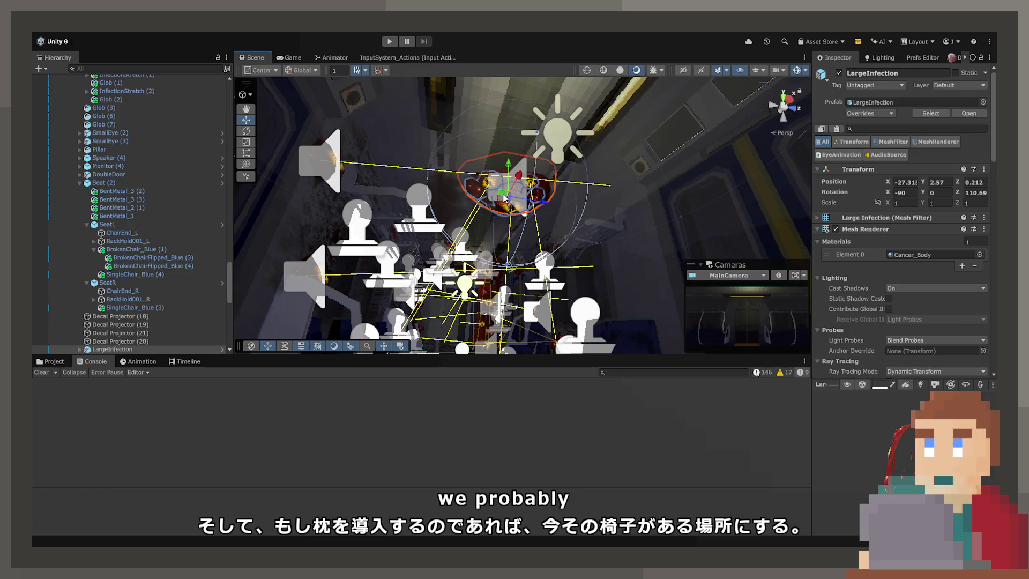
{"action": "mouse_move", "coordinate": [532, 187]}
{"action": "left_mouse_down"}
{"action": "mouse_move", "coordinate": [536, 179]}
{"action": "mouse_move", "coordinate": [547, 300]}
{"action": "mouse_move", "coordinate": [569, 365]}
{"action": "mouse_move", "coordinate": [623, 413]}
{"action": "left_mouse_up"}
{"action": "key", "text": "f"}
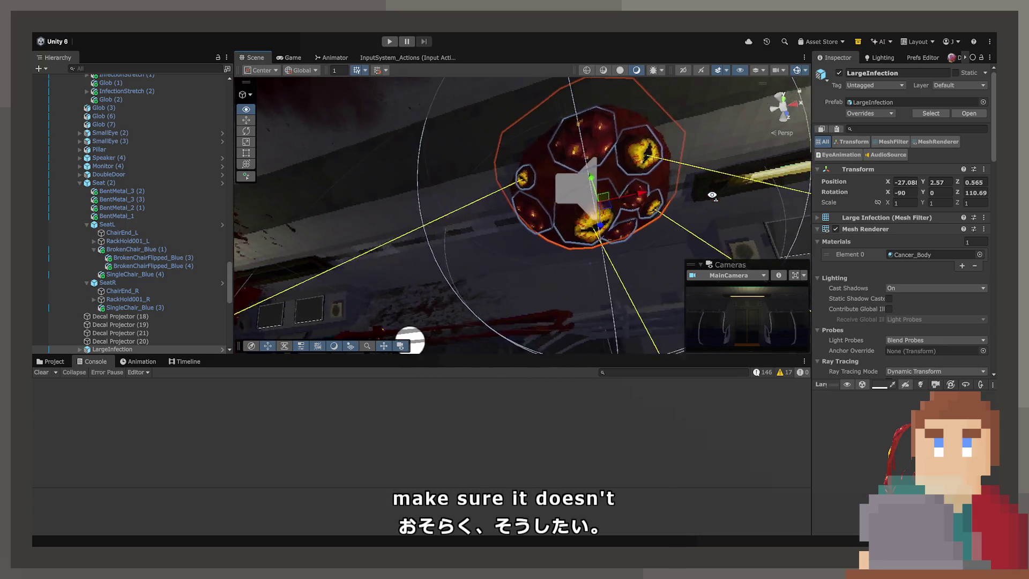
{"action": "left_click_drag", "start_coordinate": [517, 176], "coordinate": [388, 153]}
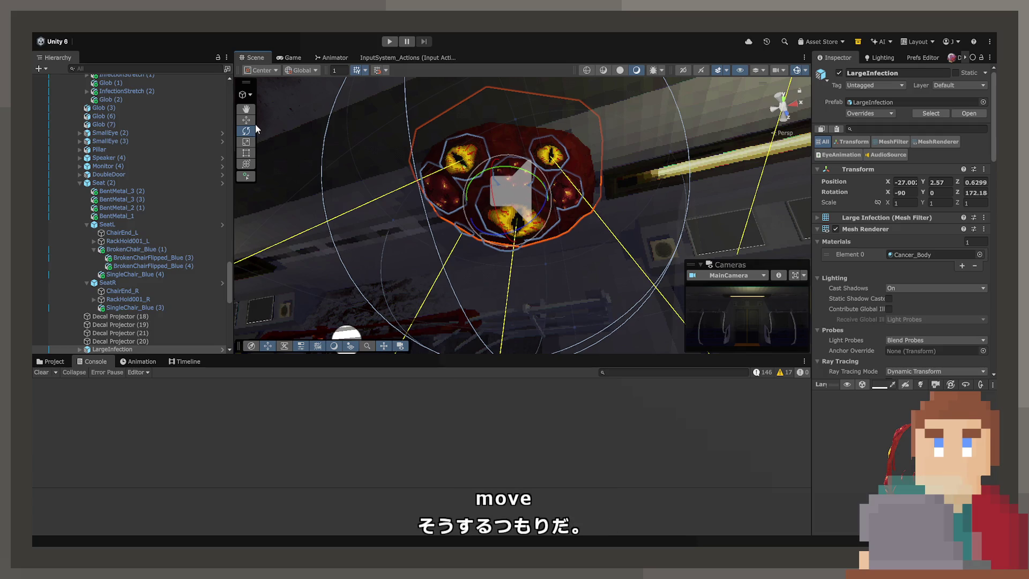
{"action": "mouse_move", "coordinate": [527, 175]}
{"action": "left_mouse_down"}
{"action": "mouse_move", "coordinate": [322, 188]}
{"action": "mouse_move", "coordinate": [547, 256]}
{"action": "mouse_move", "coordinate": [590, 241]}
{"action": "left_mouse_up"}
Step: Duplicate Glob (3) in group 3 and move the new Glob (6) beneath the large infection
{"action": "scroll", "coordinate": [294, 267], "scroll_direction": "up", "scroll_amount": 3}
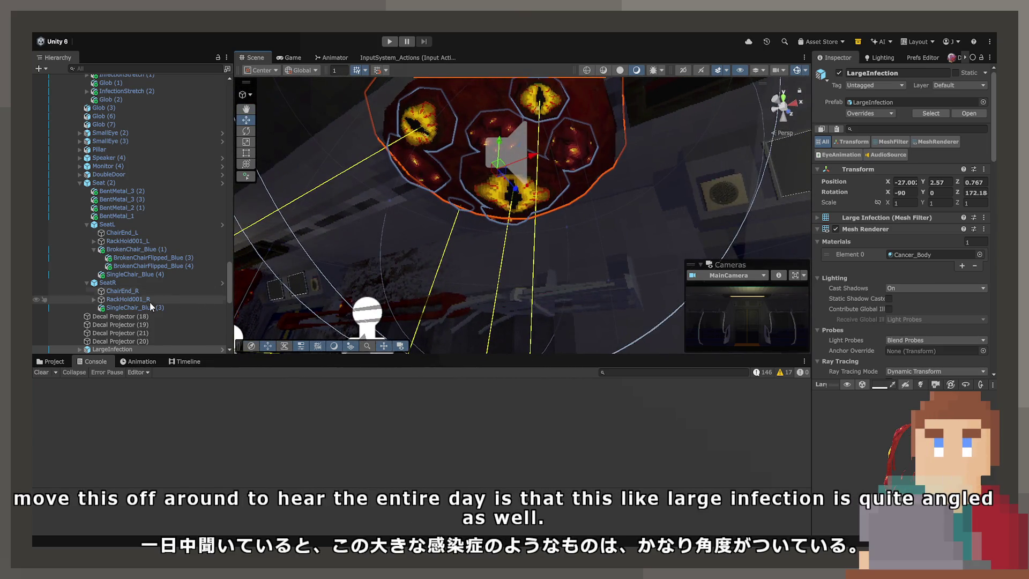
{"action": "scroll", "coordinate": [150, 311], "scroll_direction": "up", "scroll_amount": 5}
{"action": "left_click_drag", "start_coordinate": [321, 316], "coordinate": [471, 302]}
{"action": "left_click", "coordinate": [430, 241]}
{"action": "left_click", "coordinate": [123, 142]}
{"action": "key", "text": "ctrl+d"}
{"action": "left_click_drag", "start_coordinate": [425, 243], "coordinate": [690, 205]}
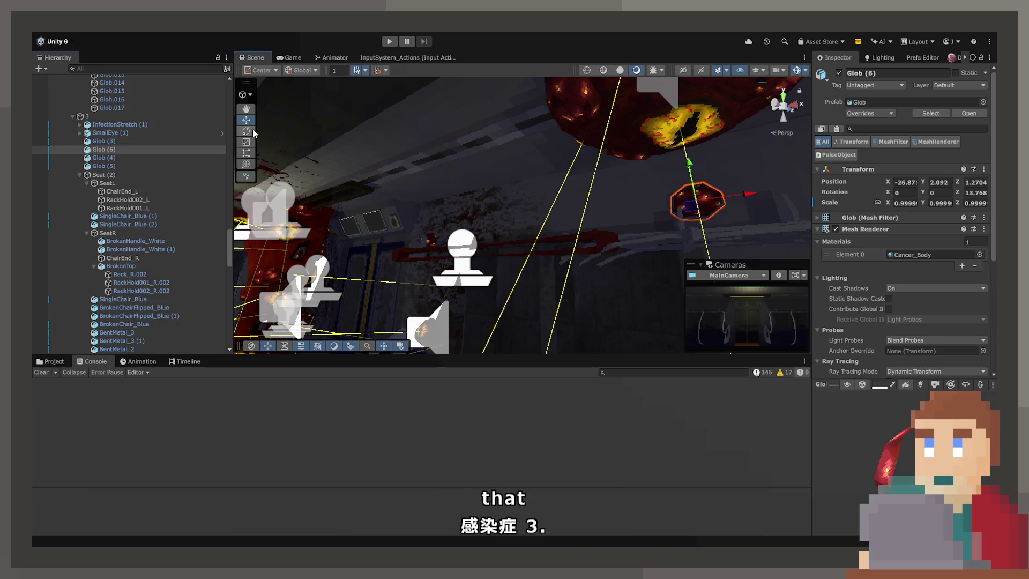
Step: Tilt Glob (6) by setting its X rotation to -90
{"action": "mouse_move", "coordinate": [665, 252]}
{"action": "left_mouse_down"}
{"action": "mouse_move", "coordinate": [517, 253]}
{"action": "mouse_move", "coordinate": [483, 237]}
{"action": "mouse_move", "coordinate": [462, 346]}
{"action": "left_mouse_up"}
{"action": "key", "text": "e"}
{"action": "left_click", "coordinate": [912, 191]}
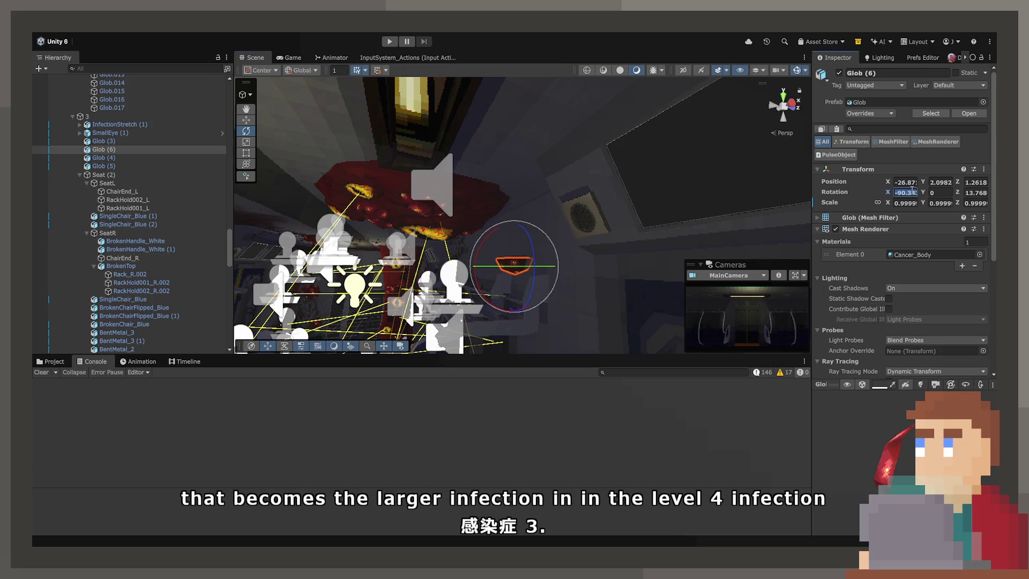
{"action": "type", "text": "-90"}
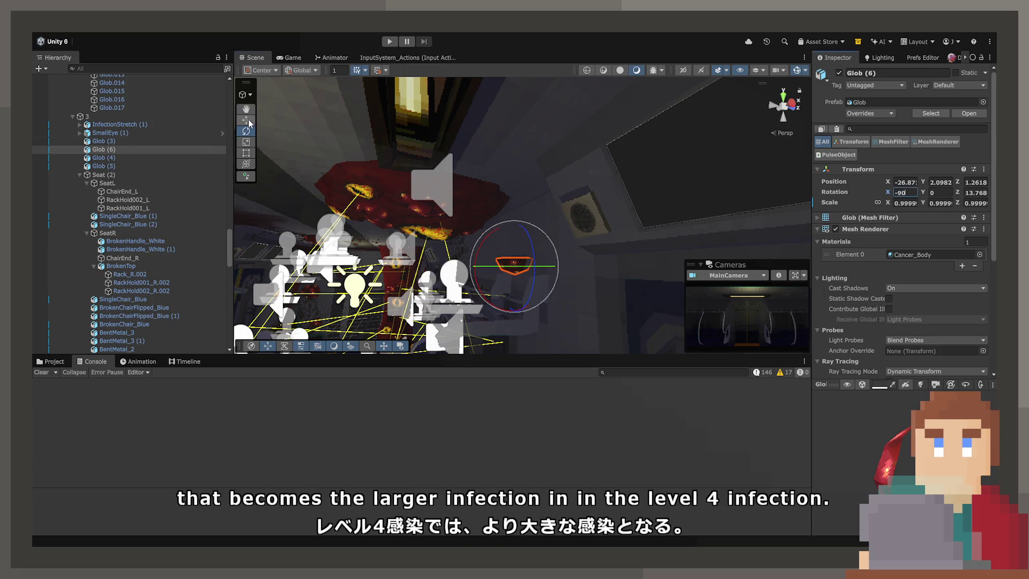
{"action": "mouse_move", "coordinate": [509, 279]}
{"action": "left_mouse_down"}
{"action": "mouse_move", "coordinate": [585, 245]}
{"action": "mouse_move", "coordinate": [588, 277]}
{"action": "mouse_move", "coordinate": [592, 263]}
{"action": "left_mouse_up"}
{"action": "scroll", "coordinate": [592, 263], "scroll_direction": "down", "scroll_amount": 2}
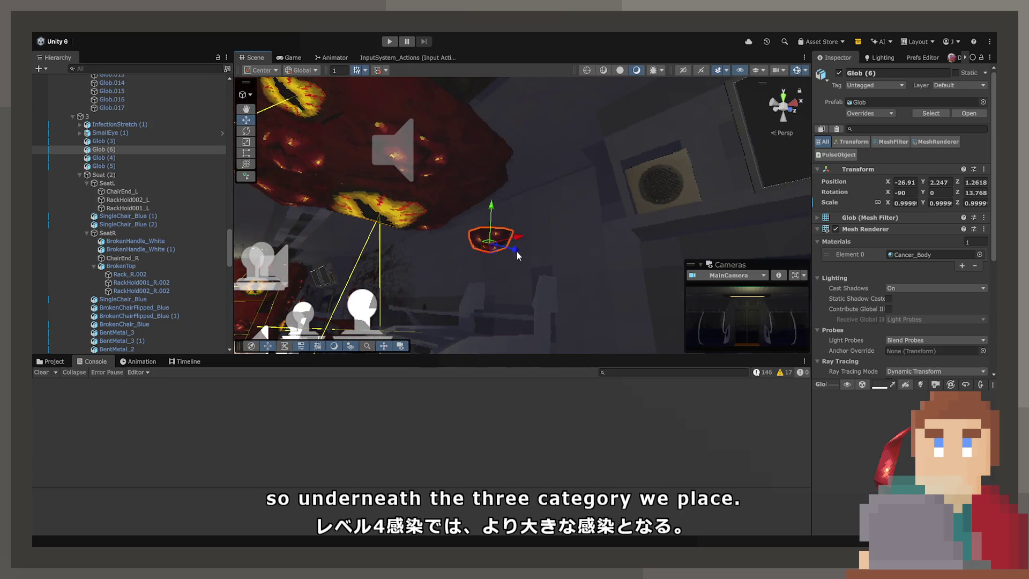
Step: Hide the large infection, then set Glob (6) scale to 2 and lower it slightly
{"action": "left_click", "coordinate": [459, 172]}
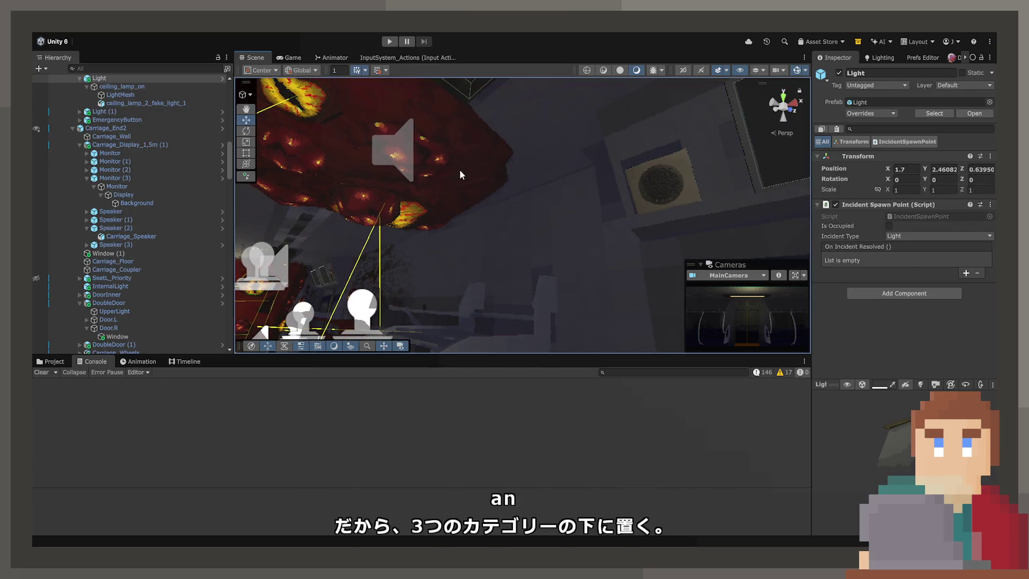
{"action": "left_click", "coordinate": [459, 173]}
{"action": "left_click", "coordinate": [352, 128]}
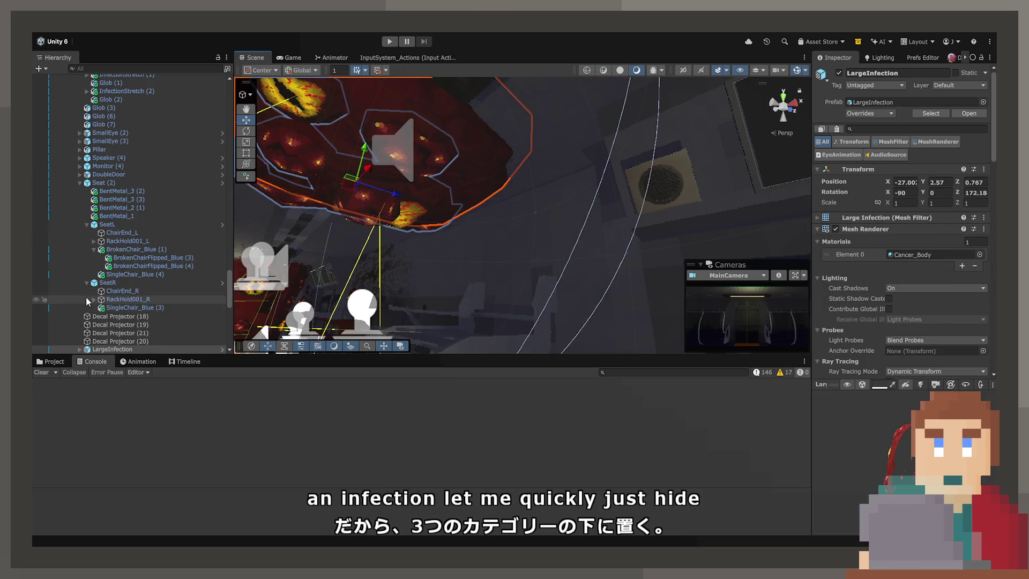
{"action": "left_click", "coordinate": [36, 349]}
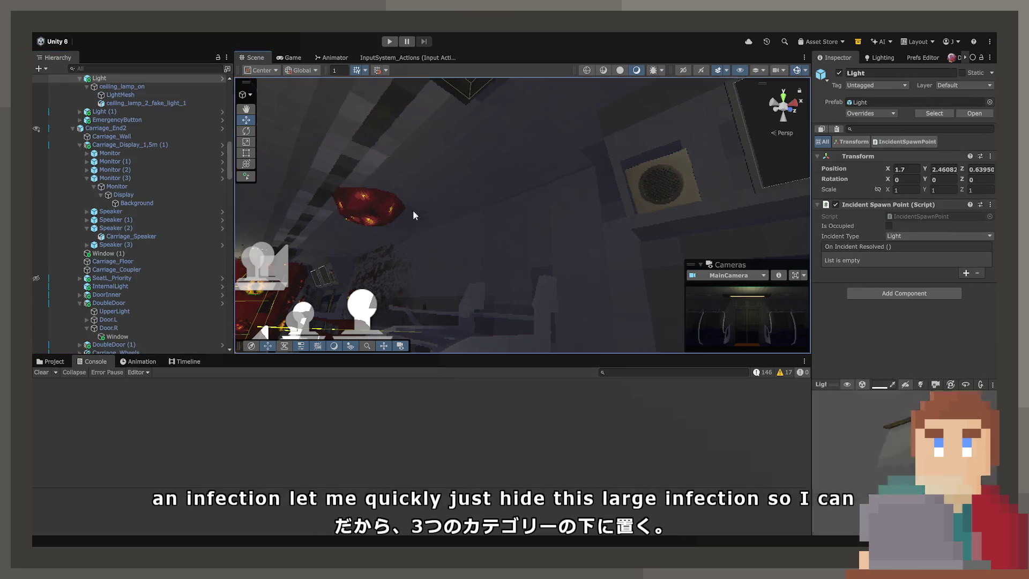
{"action": "left_click", "coordinate": [484, 209]}
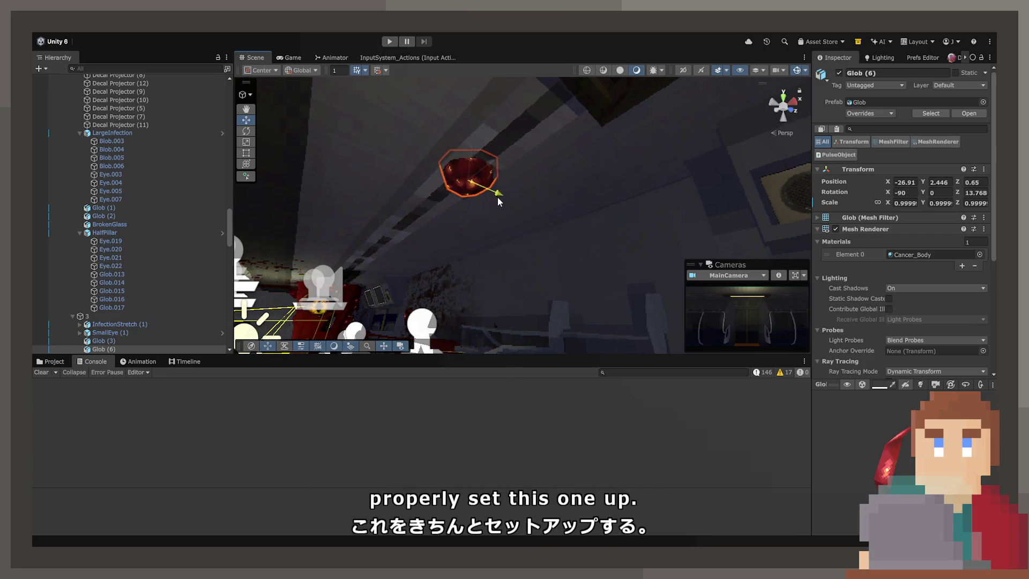
{"action": "type", "text": "2"}
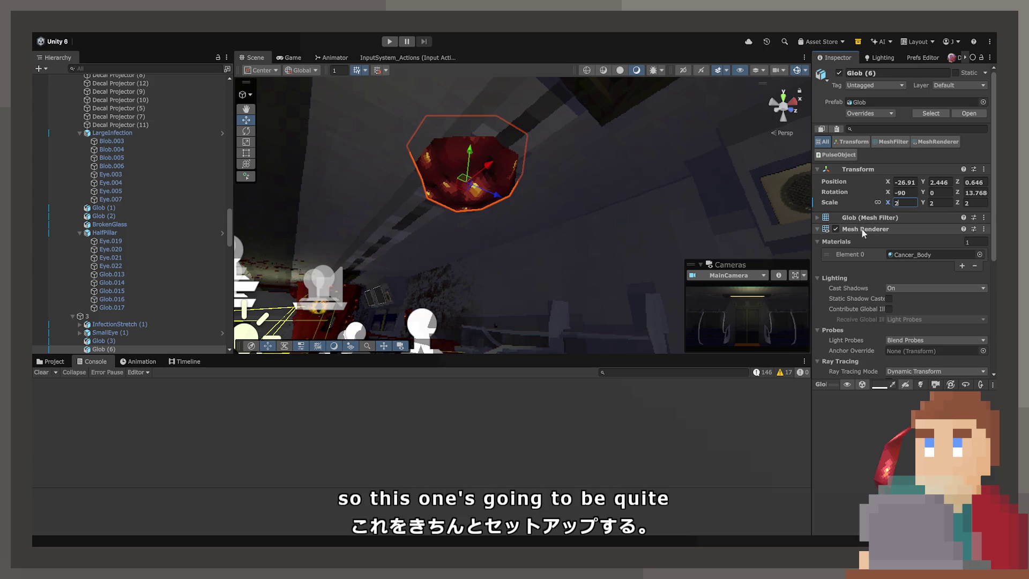
{"action": "left_click_drag", "start_coordinate": [468, 158], "coordinate": [469, 163]}
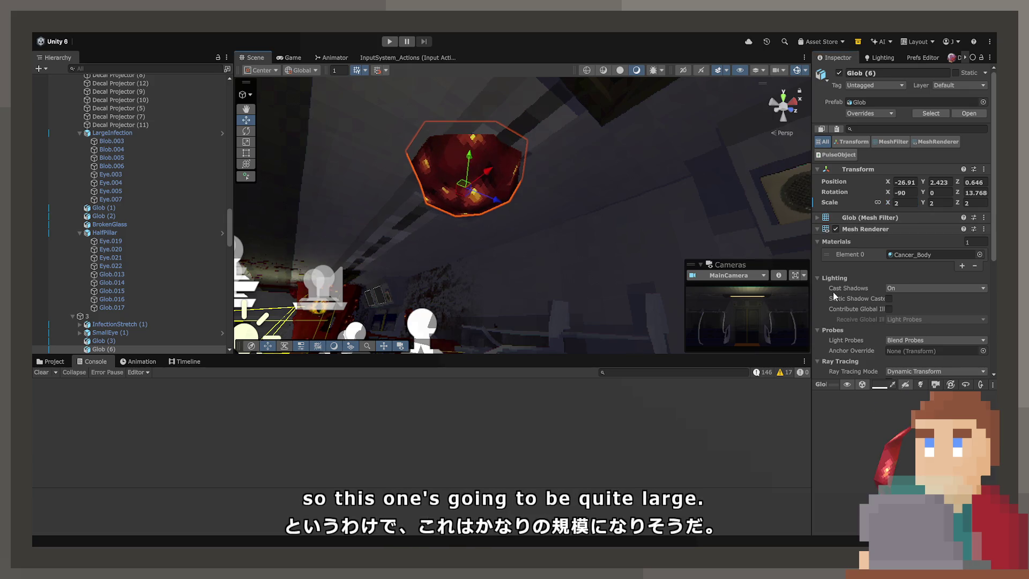
Step: Set the glob's Pulse Duration to 1 and Scale Multiplier to 1.2
{"action": "scroll", "coordinate": [857, 300], "scroll_direction": "down", "scroll_amount": 5}
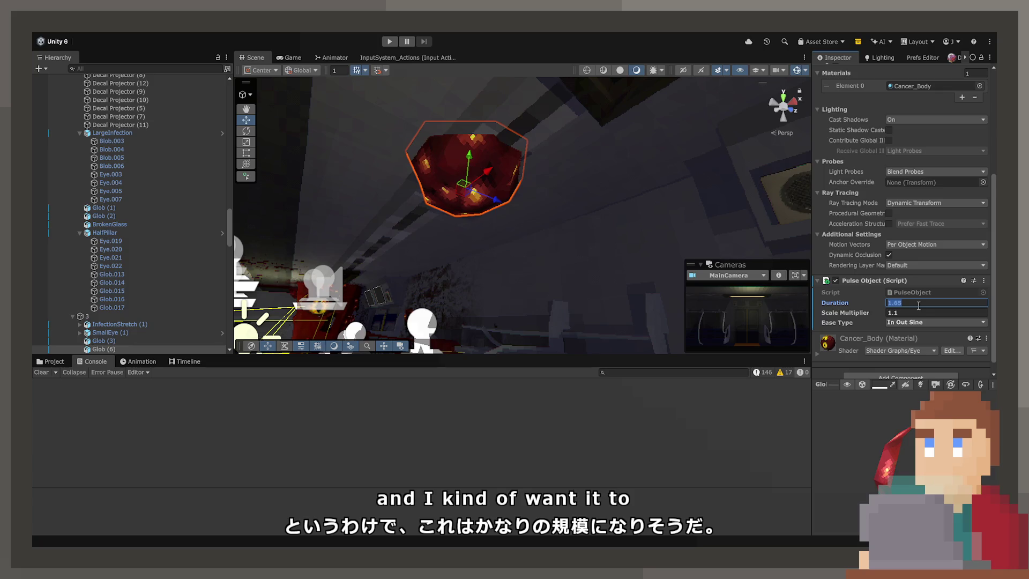
{"action": "key", "text": "BackSpace"}
{"action": "type", "text": "2"}
{"action": "key", "text": "Return"}
{"action": "scroll", "coordinate": [573, 245], "scroll_direction": "down", "scroll_amount": 3}
Step: Add a Set On Curse component to Glob (6) with Curse Number 4
{"action": "mouse_move", "coordinate": [625, 245]}
{"action": "left_mouse_down"}
{"action": "mouse_move", "coordinate": [542, 246]}
{"action": "mouse_move", "coordinate": [485, 212]}
{"action": "left_mouse_up"}
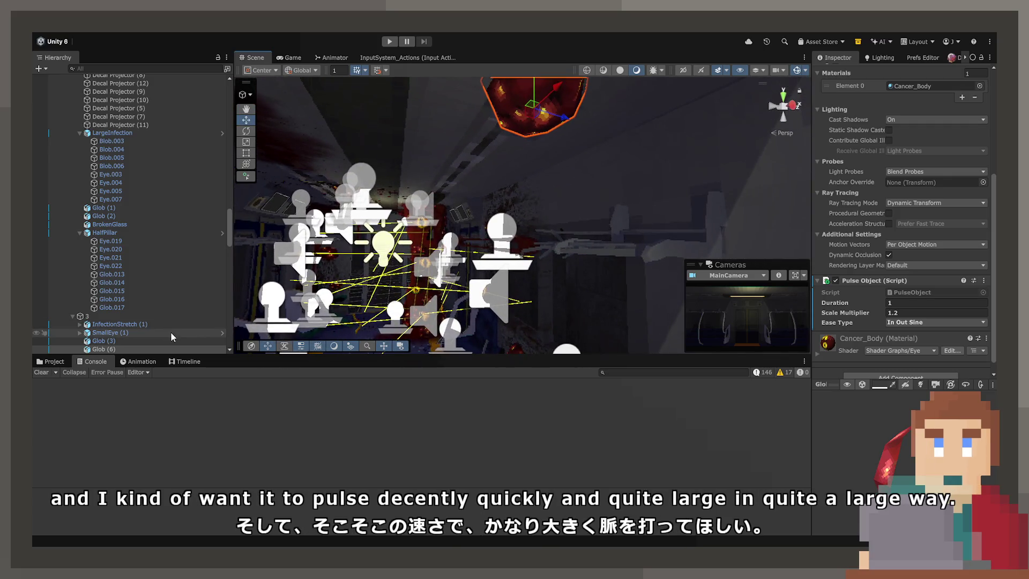
{"action": "scroll", "coordinate": [891, 369], "scroll_direction": "down", "scroll_amount": 1}
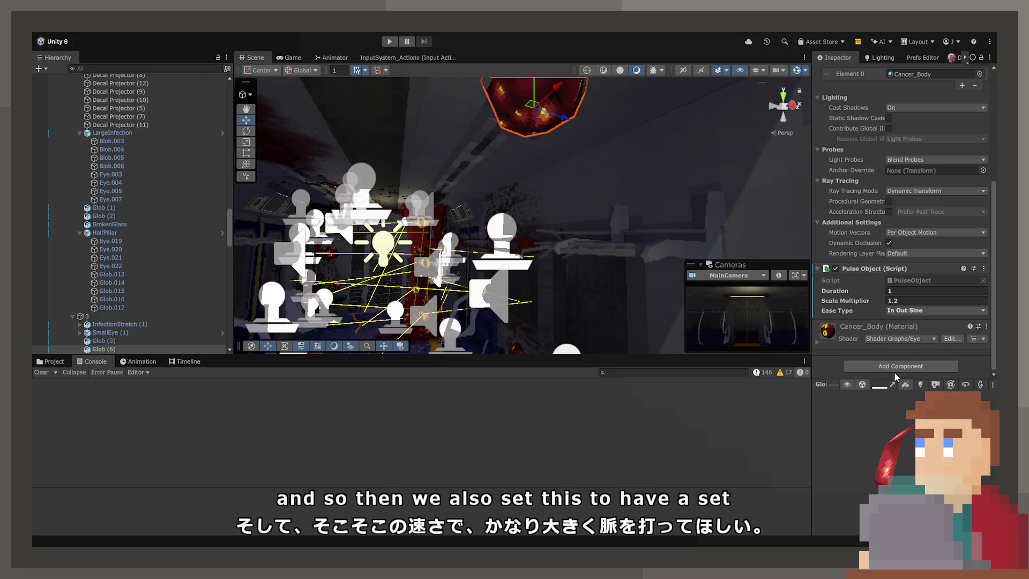
{"action": "left_click", "coordinate": [894, 369]}
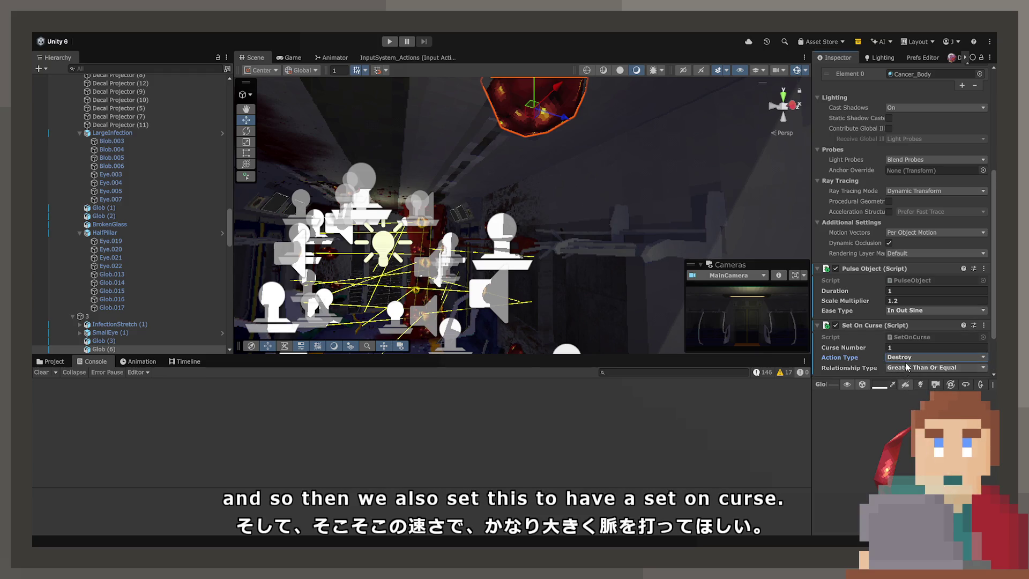
{"action": "type", "text": "4"}
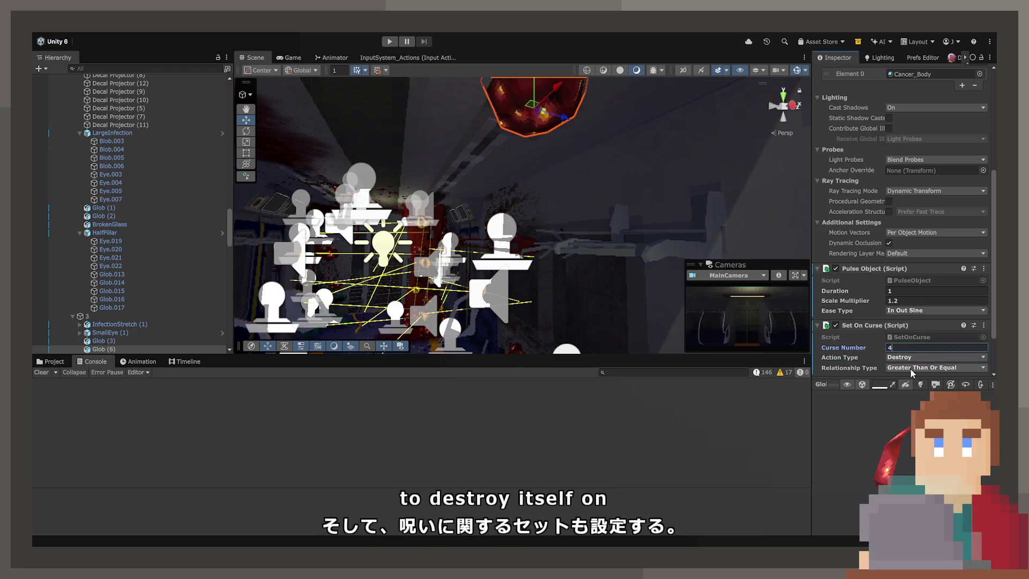
{"action": "left_click", "coordinate": [110, 317]}
{"action": "left_click_drag", "start_coordinate": [343, 252], "coordinate": [370, 258]}
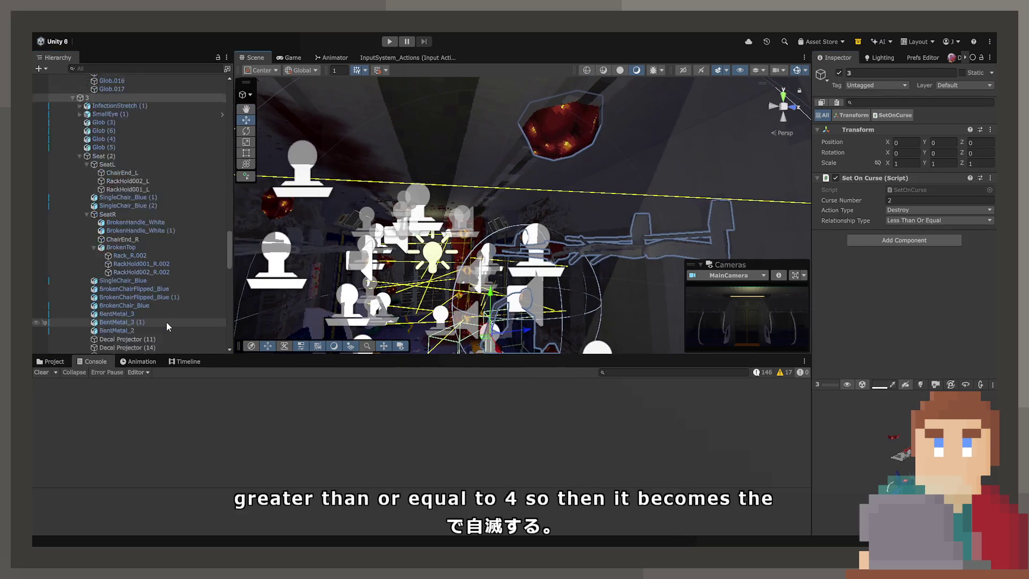
{"action": "scroll", "coordinate": [166, 321], "scroll_direction": "down", "scroll_amount": 10}
{"action": "scroll", "coordinate": [95, 316], "scroll_direction": "down", "scroll_amount": 3}
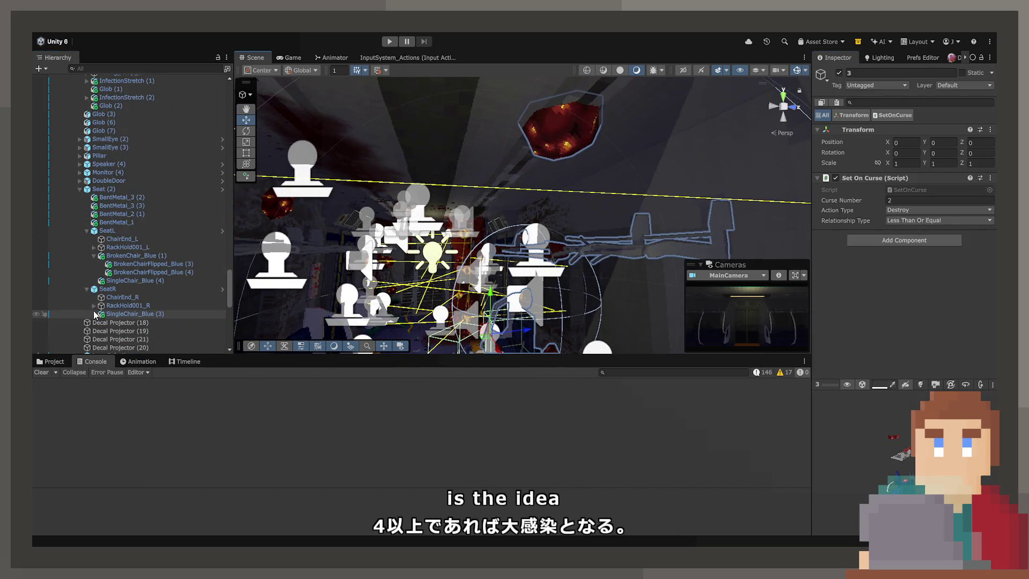
{"action": "scroll", "coordinate": [86, 297], "scroll_direction": "down", "scroll_amount": 5}
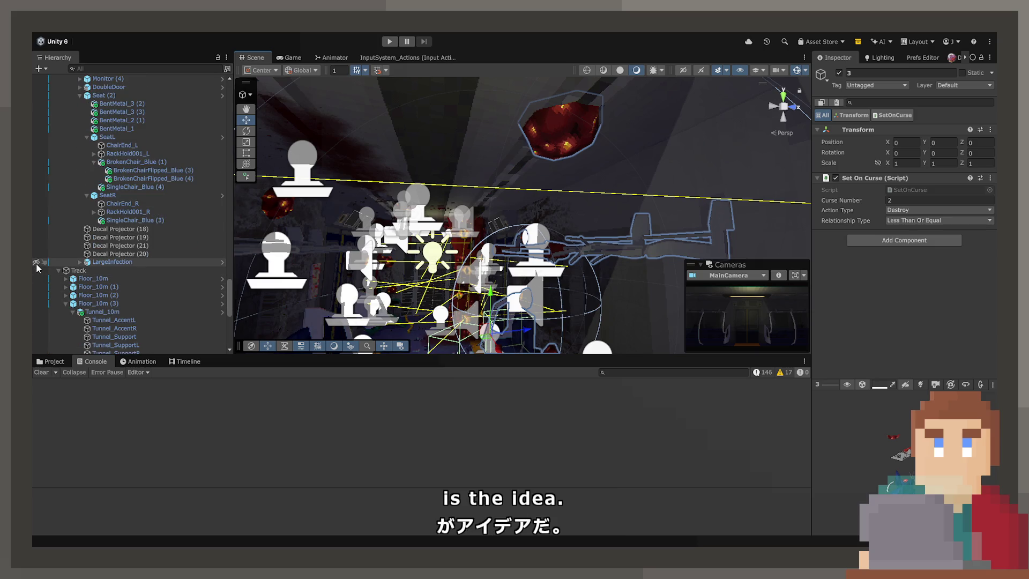
{"action": "key", "text": "f"}
{"action": "mouse_move", "coordinate": [526, 164]}
{"action": "left_mouse_down"}
{"action": "mouse_move", "coordinate": [625, 130]}
{"action": "mouse_move", "coordinate": [593, 130]}
{"action": "left_mouse_up"}
{"action": "scroll", "coordinate": [535, 161], "scroll_direction": "down", "scroll_amount": 5}
{"action": "mouse_move", "coordinate": [515, 175]}
{"action": "left_mouse_down"}
{"action": "mouse_move", "coordinate": [551, 196]}
{"action": "mouse_move", "coordinate": [613, 188]}
{"action": "mouse_move", "coordinate": [622, 150]}
{"action": "left_mouse_up"}
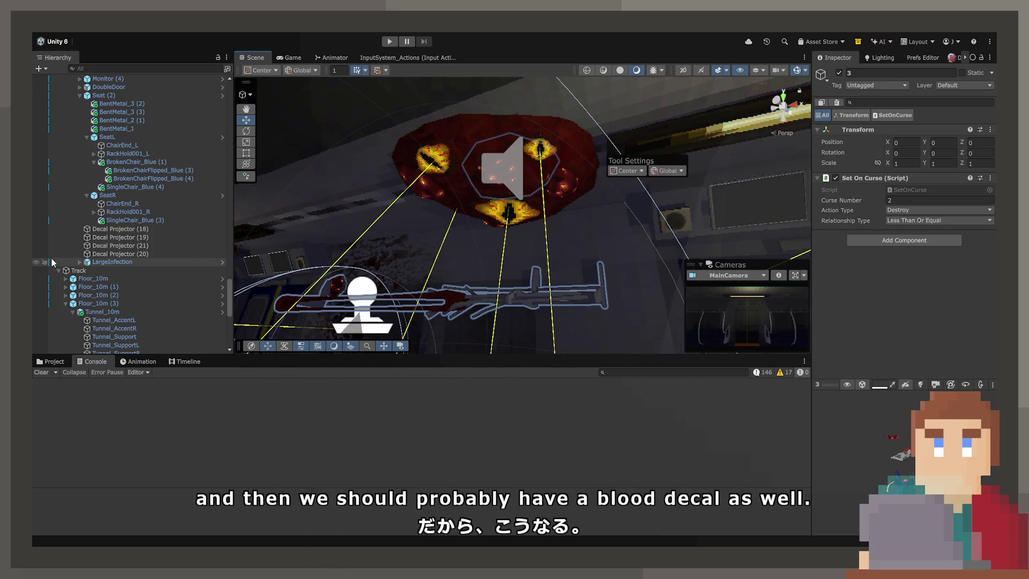
{"action": "left_click", "coordinate": [37, 262]}
{"action": "mouse_move", "coordinate": [477, 180]}
{"action": "left_mouse_down"}
{"action": "mouse_move", "coordinate": [531, 200]}
{"action": "mouse_move", "coordinate": [588, 241]}
{"action": "mouse_move", "coordinate": [590, 349]}
{"action": "mouse_move", "coordinate": [429, 252]}
{"action": "mouse_move", "coordinate": [319, 215]}
{"action": "mouse_move", "coordinate": [344, 183]}
{"action": "mouse_move", "coordinate": [385, 199]}
{"action": "left_mouse_up"}
{"action": "left_click", "coordinate": [501, 206]}
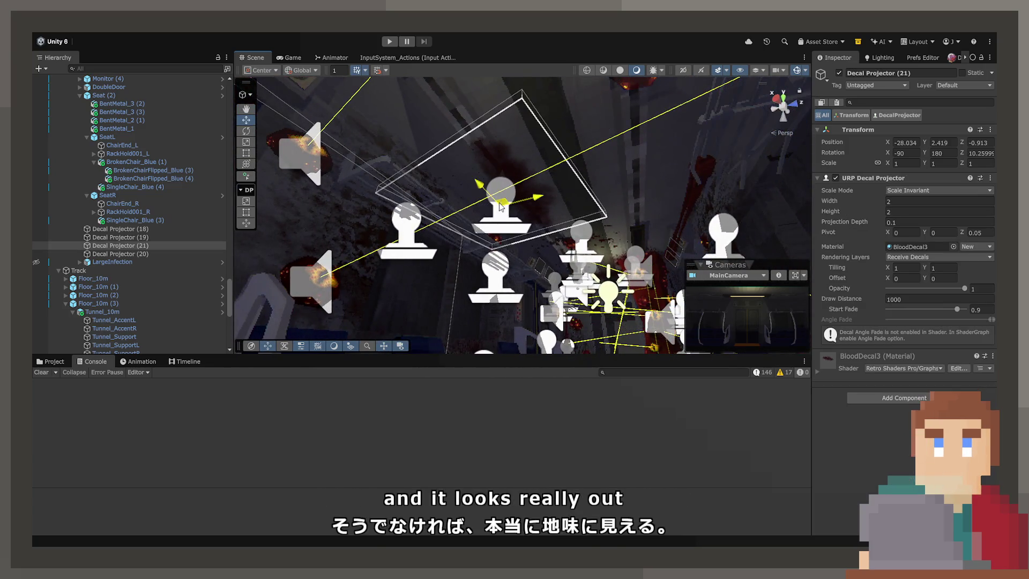
Step: Duplicate the ceiling blood decal as Decal Projector (23) and place it in group 3
{"action": "scroll", "coordinate": [122, 248], "scroll_direction": "up", "scroll_amount": 10}
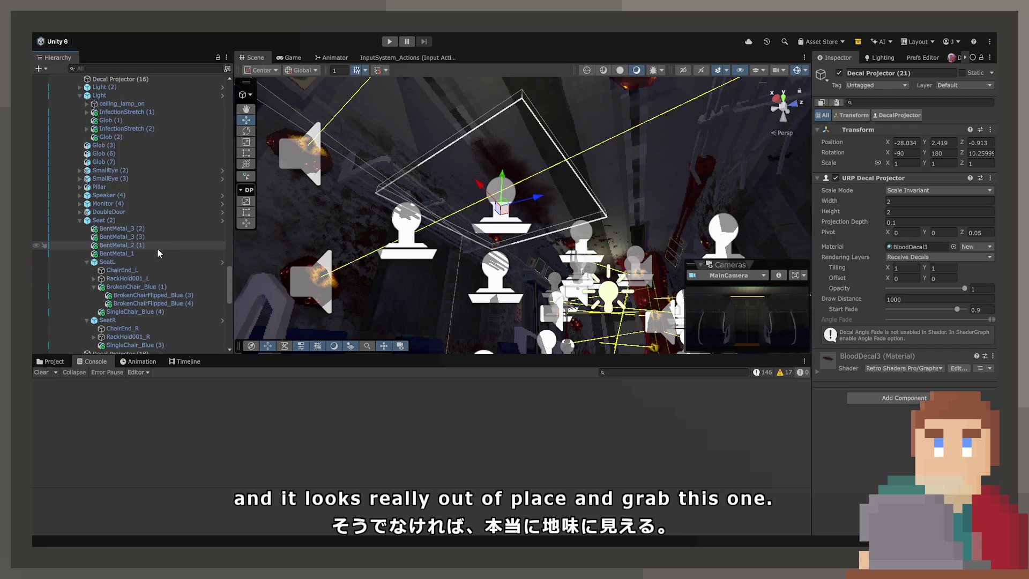
{"action": "scroll", "coordinate": [129, 185], "scroll_direction": "down", "scroll_amount": 5}
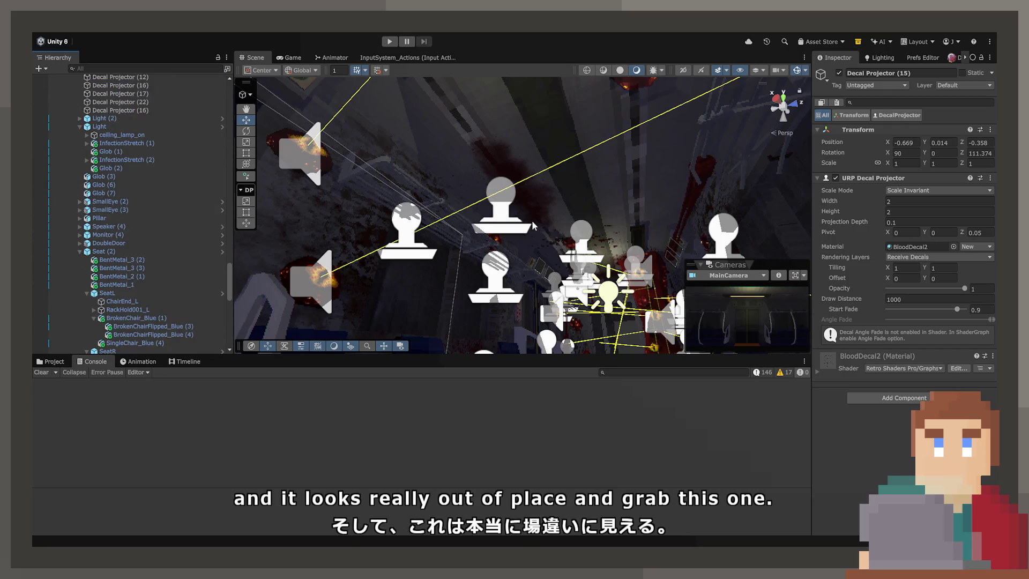
{"action": "left_click", "coordinate": [509, 210]}
{"action": "left_click", "coordinate": [144, 348]}
{"action": "key", "text": "ctrl+c"}
{"action": "key", "text": "ctrl+v"}
{"action": "left_click_drag", "start_coordinate": [144, 348], "coordinate": [136, 127]}
{"action": "left_click_drag", "start_coordinate": [137, 84], "coordinate": [140, 85]}
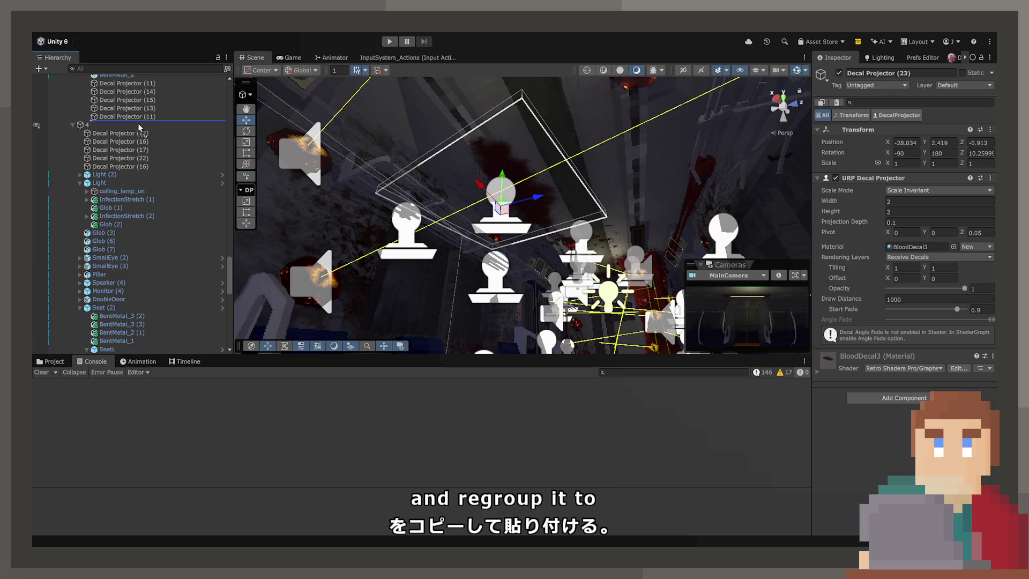
{"action": "left_click_drag", "start_coordinate": [139, 128], "coordinate": [139, 126]}
Step: Slide Decal Projector (23) across the ceiling to sit beside the light strip
{"action": "left_click_drag", "start_coordinate": [515, 178], "coordinate": [649, 111]}
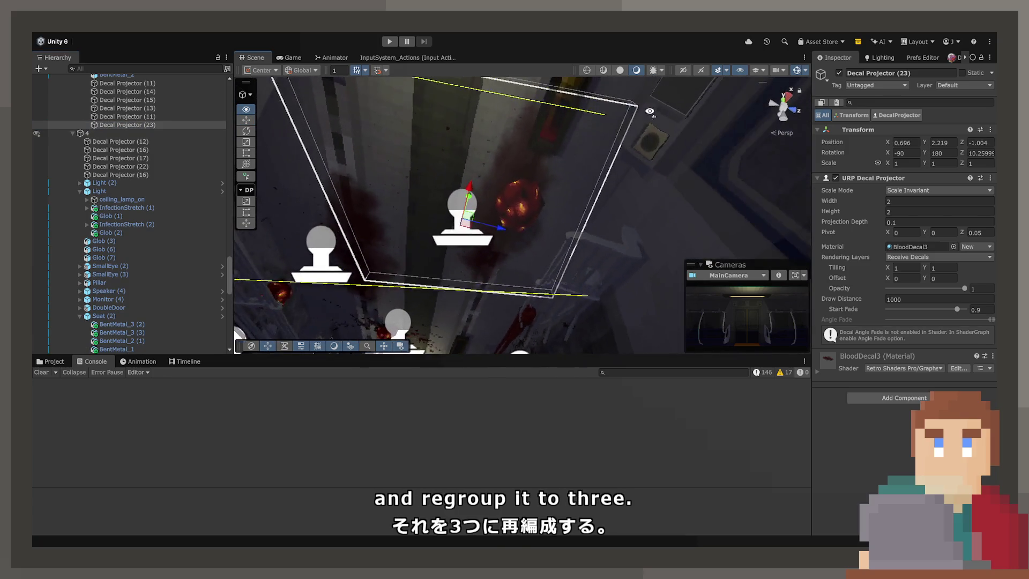
{"action": "mouse_move", "coordinate": [483, 201]}
{"action": "left_mouse_down"}
{"action": "mouse_move", "coordinate": [467, 214]}
{"action": "mouse_move", "coordinate": [476, 238]}
{"action": "left_mouse_up"}
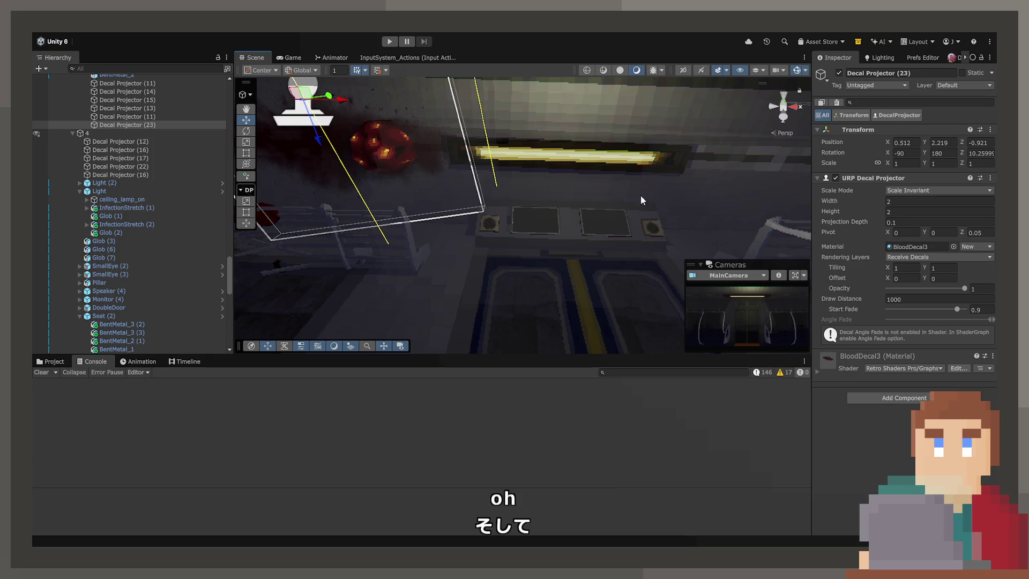
{"action": "left_click_drag", "start_coordinate": [453, 194], "coordinate": [492, 231]}
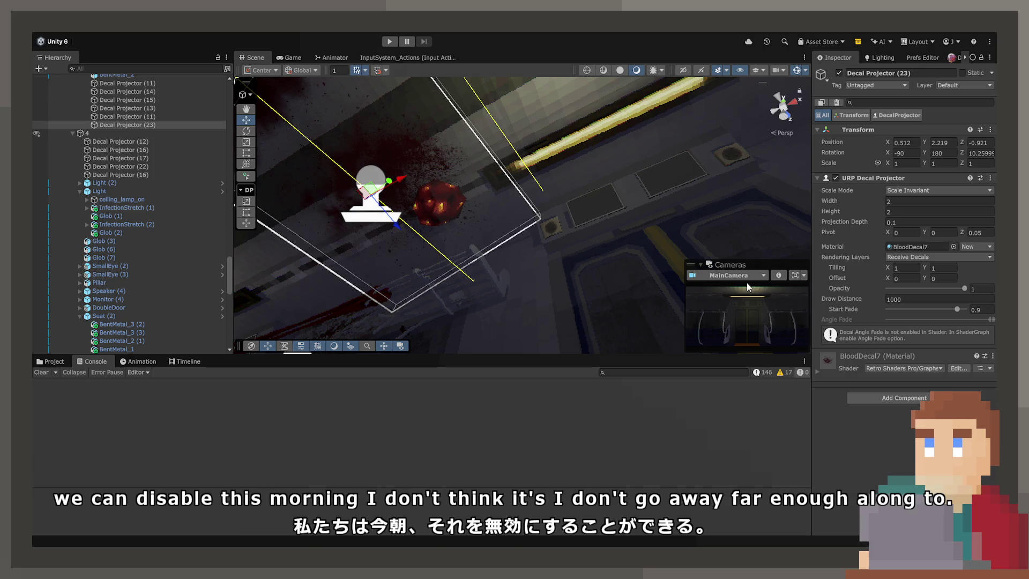
{"action": "left_click_drag", "start_coordinate": [403, 257], "coordinate": [335, 209]}
{"action": "mouse_move", "coordinate": [391, 233]}
{"action": "left_mouse_down"}
{"action": "mouse_move", "coordinate": [460, 235]}
{"action": "mouse_move", "coordinate": [450, 243]}
{"action": "left_mouse_up"}
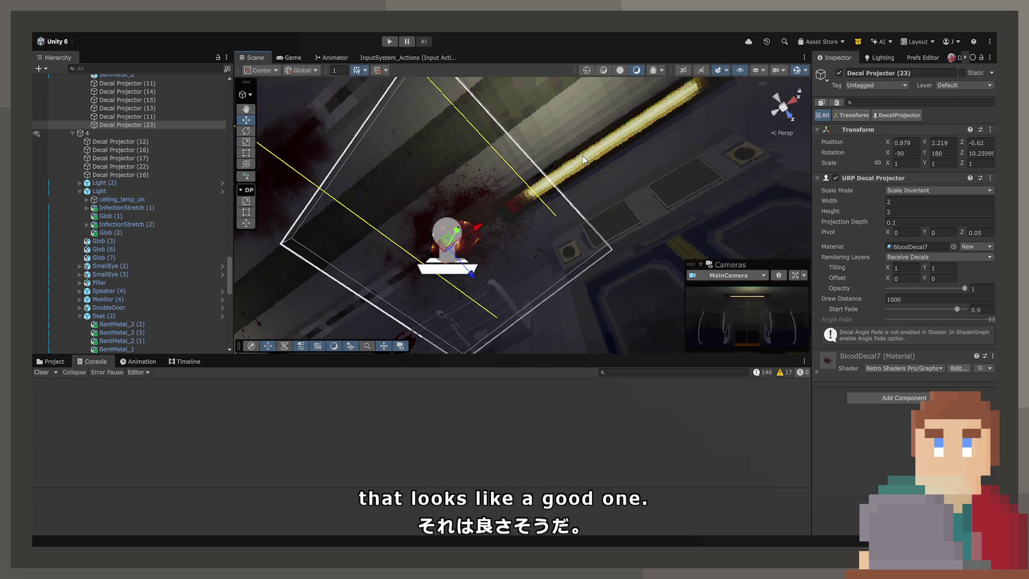
{"action": "left_click", "coordinate": [583, 158]}
{"action": "key", "text": "f"}
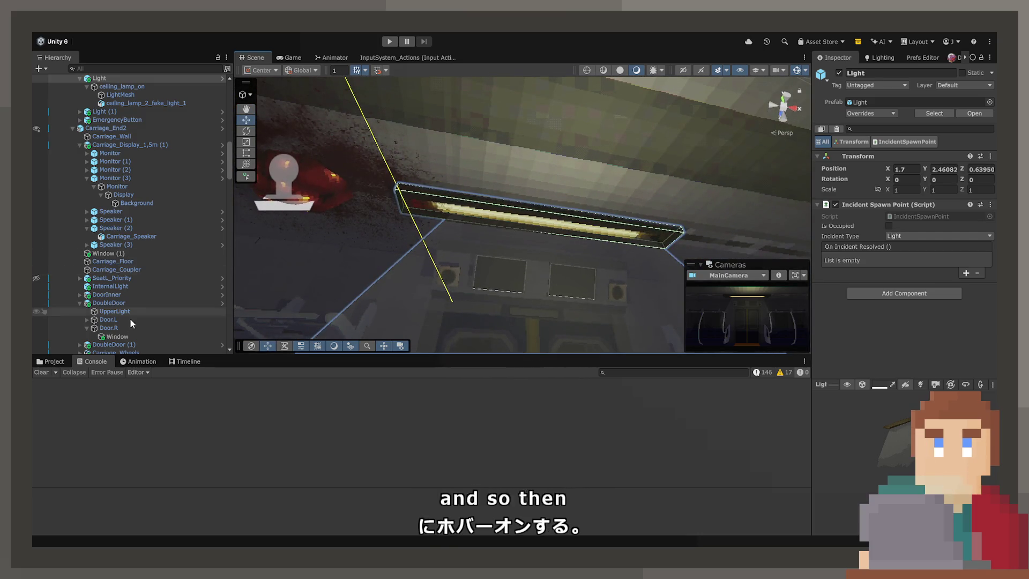
Step: Unhide LargeInfection in the Hierarchy and start Play mode
{"action": "scroll", "coordinate": [128, 324], "scroll_direction": "up", "scroll_amount": 3}
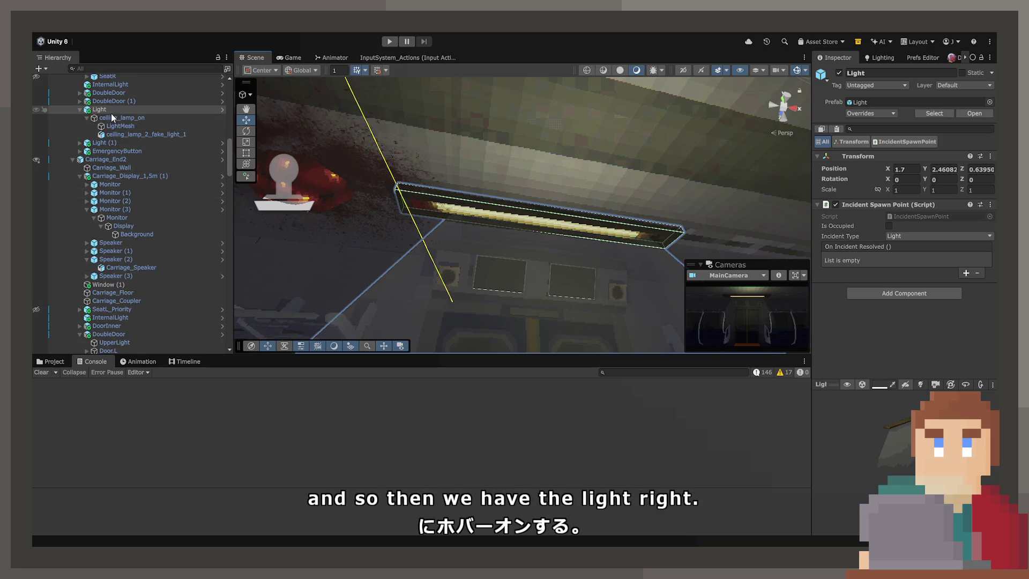
{"action": "scroll", "coordinate": [133, 170], "scroll_direction": "down", "scroll_amount": 15}
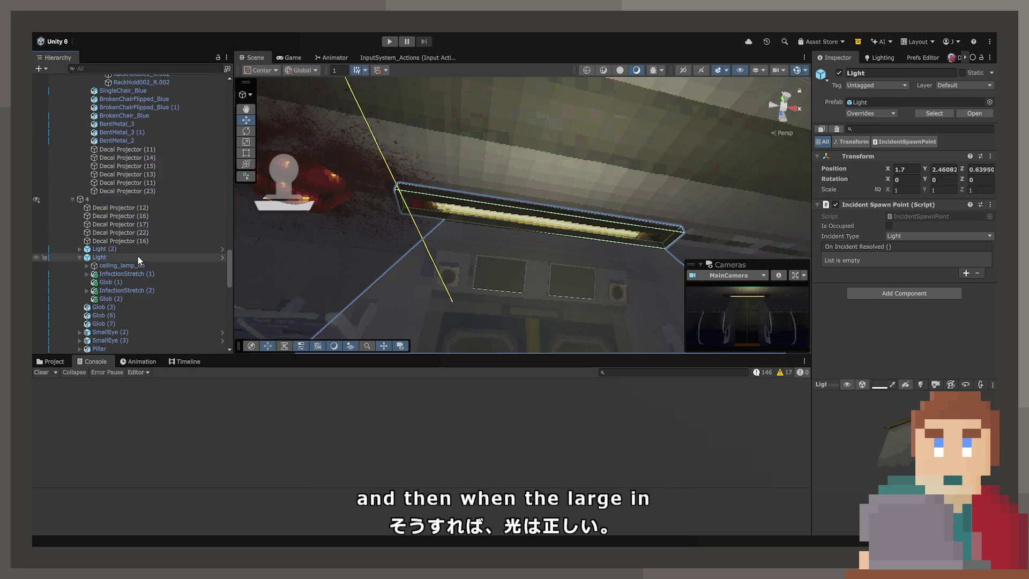
{"action": "scroll", "coordinate": [138, 261], "scroll_direction": "down", "scroll_amount": 15}
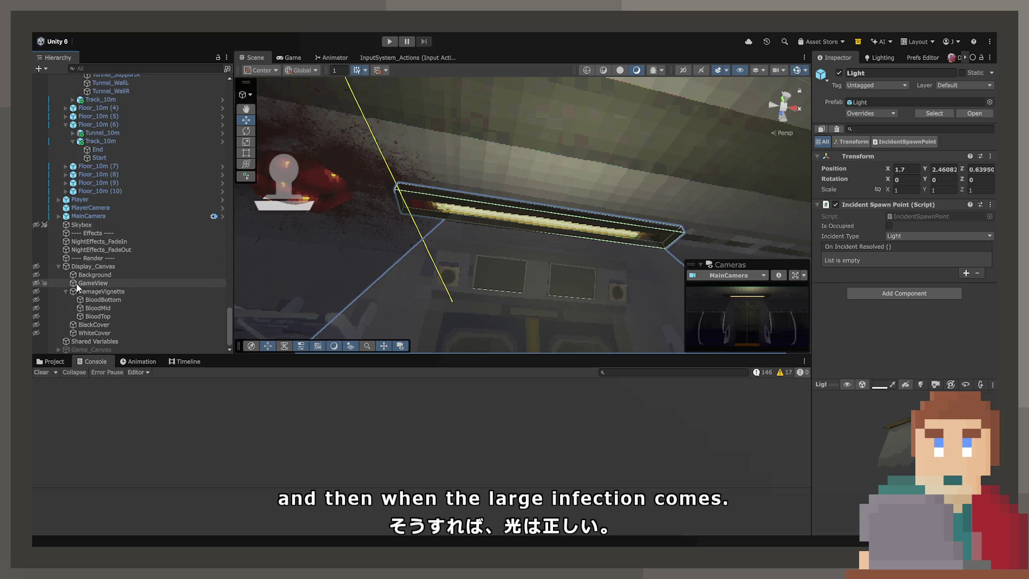
{"action": "scroll", "coordinate": [99, 262], "scroll_direction": "up", "scroll_amount": 9}
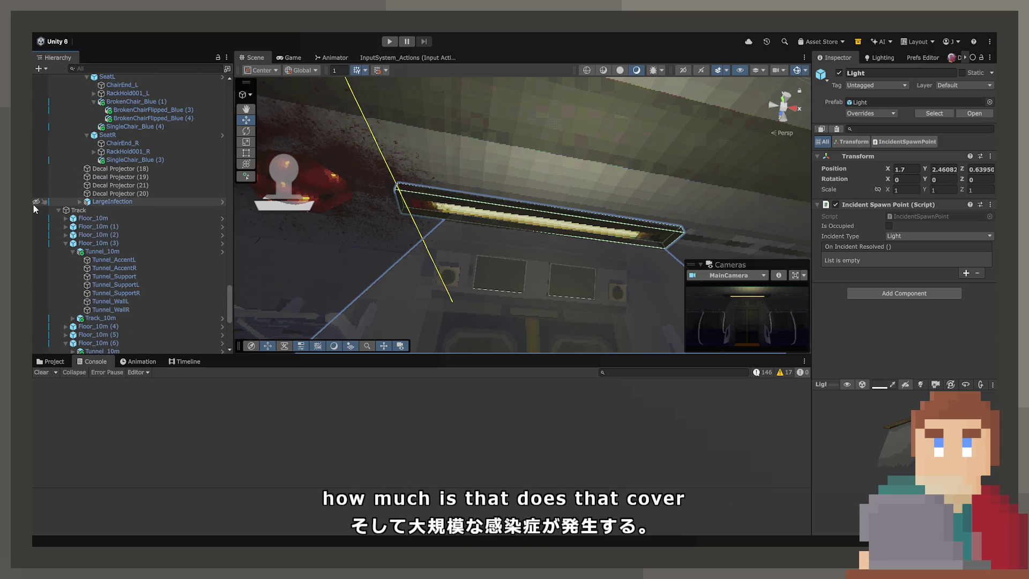
{"action": "left_click", "coordinate": [35, 202]}
{"action": "mouse_move", "coordinate": [536, 251]}
{"action": "left_mouse_down"}
{"action": "mouse_move", "coordinate": [499, 226]}
{"action": "mouse_move", "coordinate": [422, 268]}
{"action": "mouse_move", "coordinate": [687, 288]}
{"action": "mouse_move", "coordinate": [627, 393]}
{"action": "mouse_move", "coordinate": [358, 365]}
{"action": "mouse_move", "coordinate": [480, 239]}
{"action": "mouse_move", "coordinate": [440, 176]}
{"action": "left_mouse_up"}
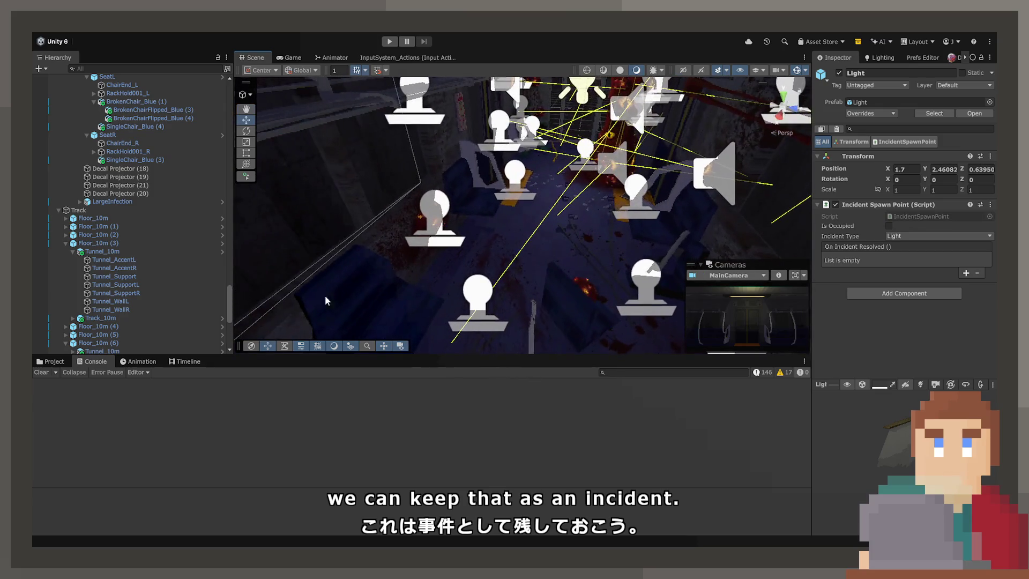
{"action": "left_click", "coordinate": [390, 42]}
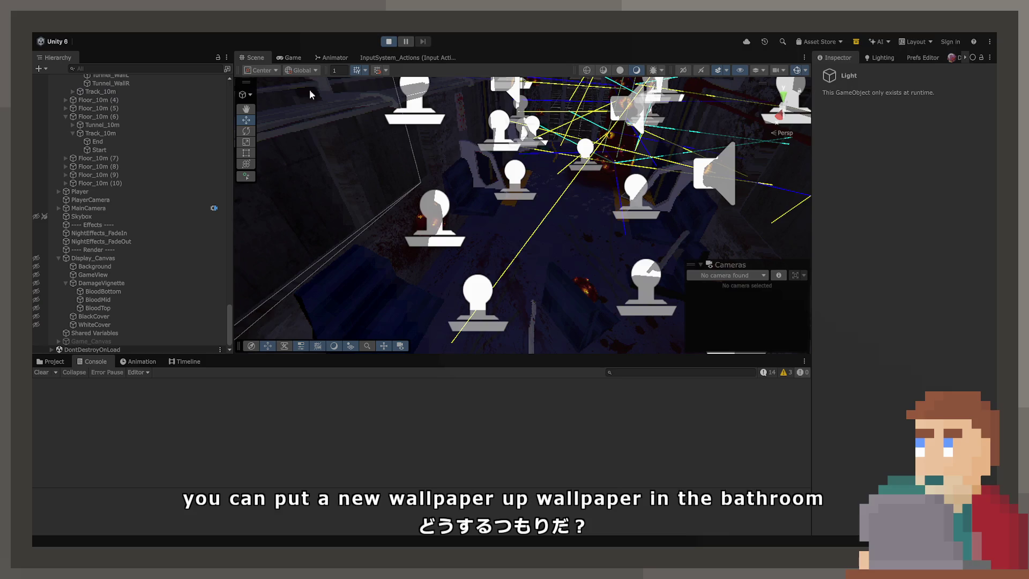
Step: Maximize the Game view and walk forward down the aisle into the next car
{"action": "left_click", "coordinate": [283, 58]}
{"action": "double_click", "coordinate": [281, 58]}
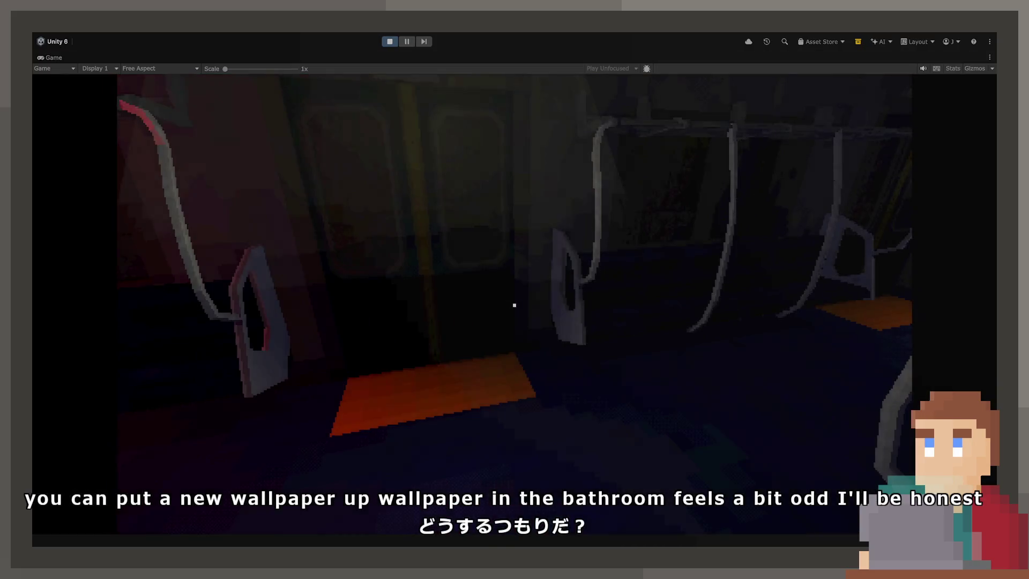
{"action": "key", "text": "w"}
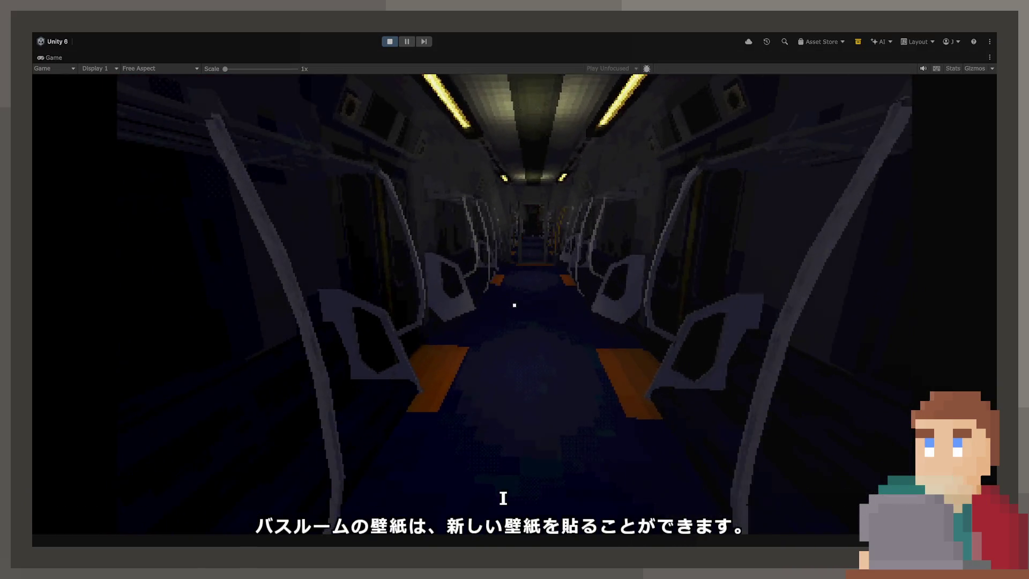
{"action": "key", "text": "w"}
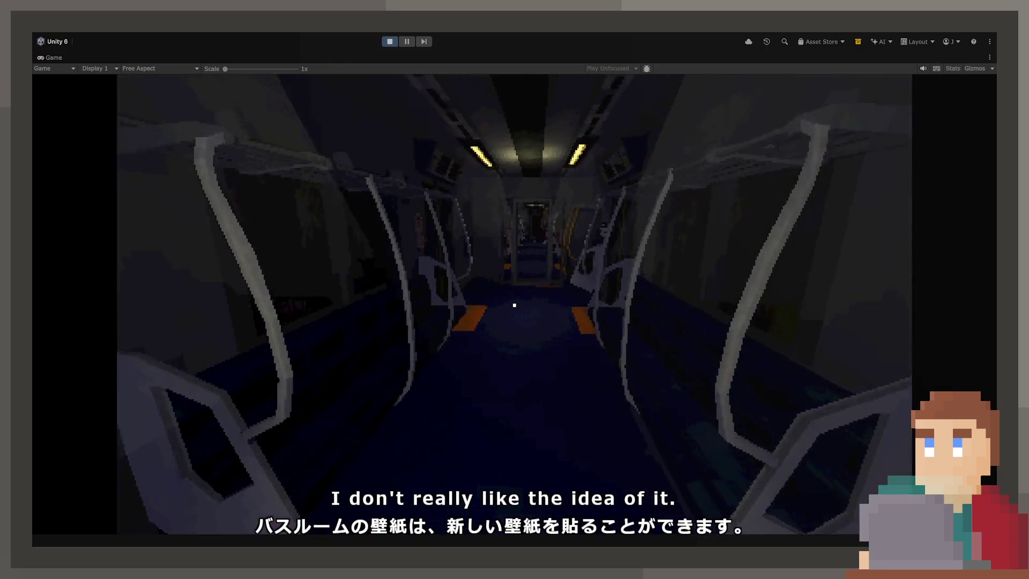
{"action": "key", "text": "w"}
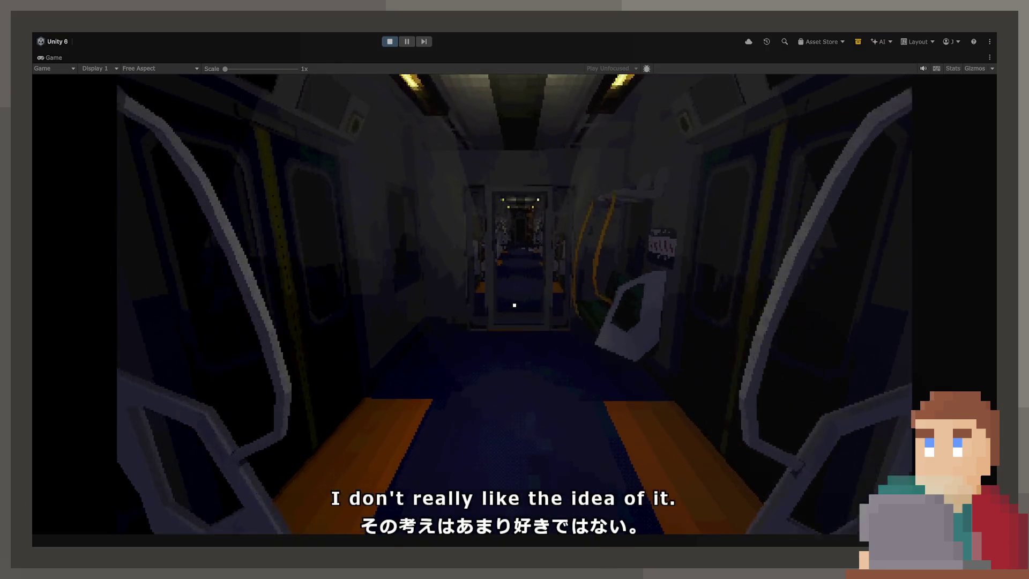
{"action": "key", "text": "w"}
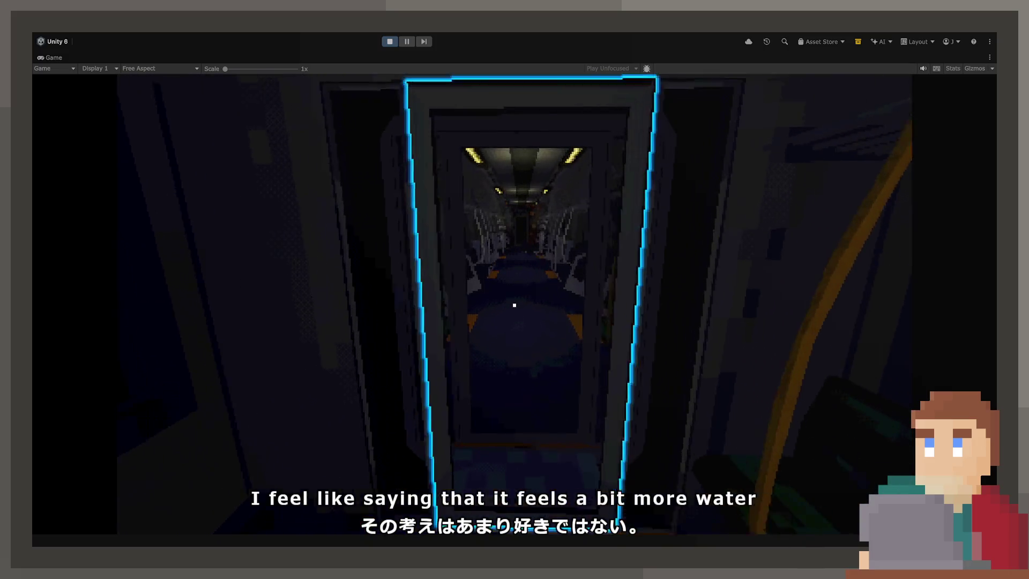
{"action": "key", "text": "w"}
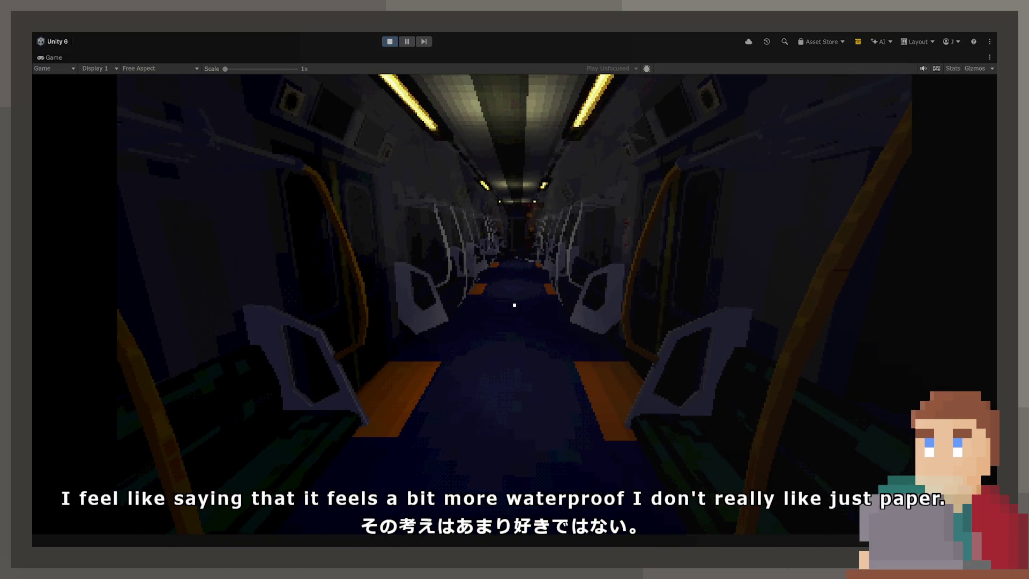
{"action": "key", "text": "w"}
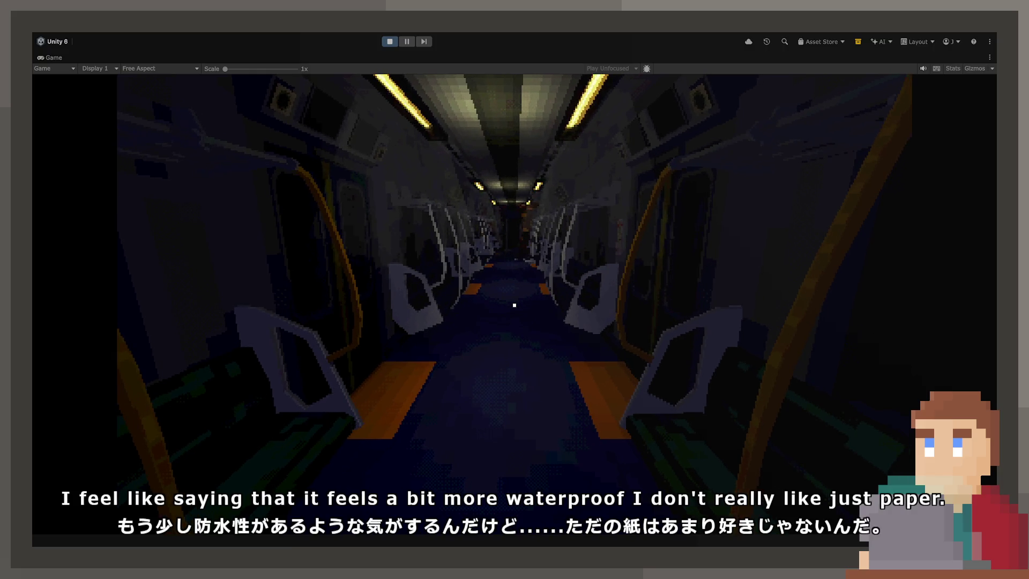
{"action": "key", "text": "w"}
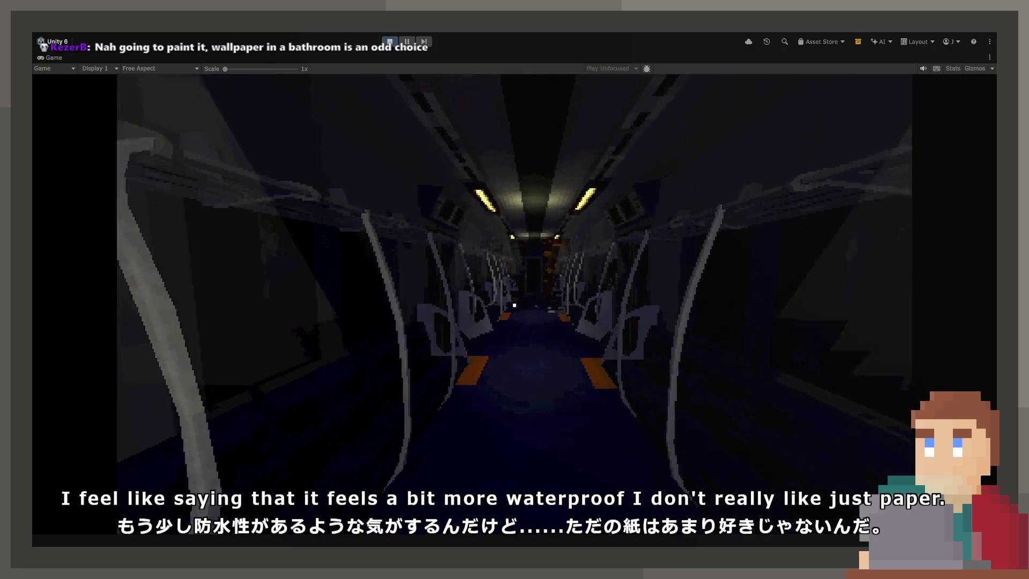
{"action": "key", "text": "w"}
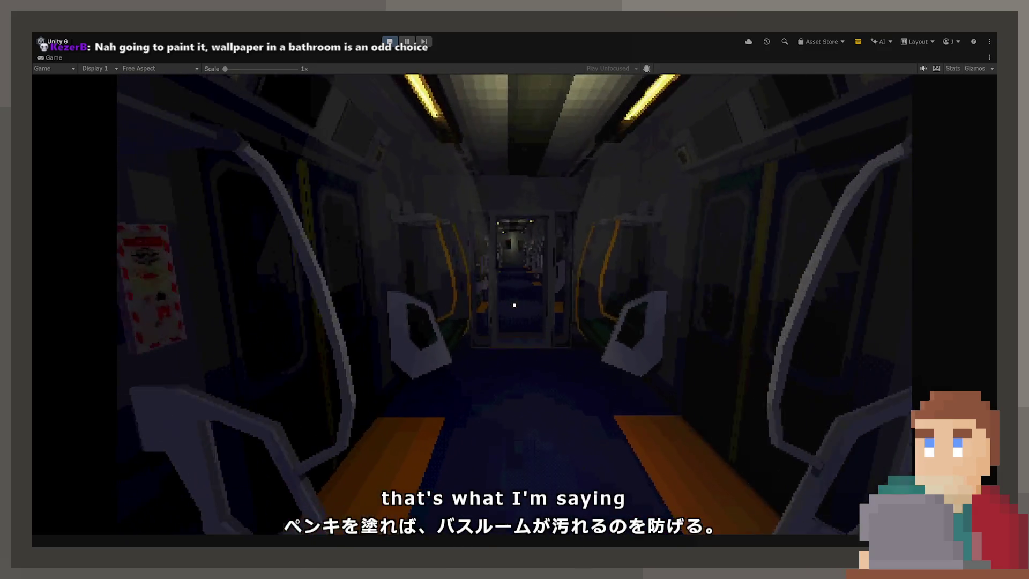
{"action": "key", "text": "w"}
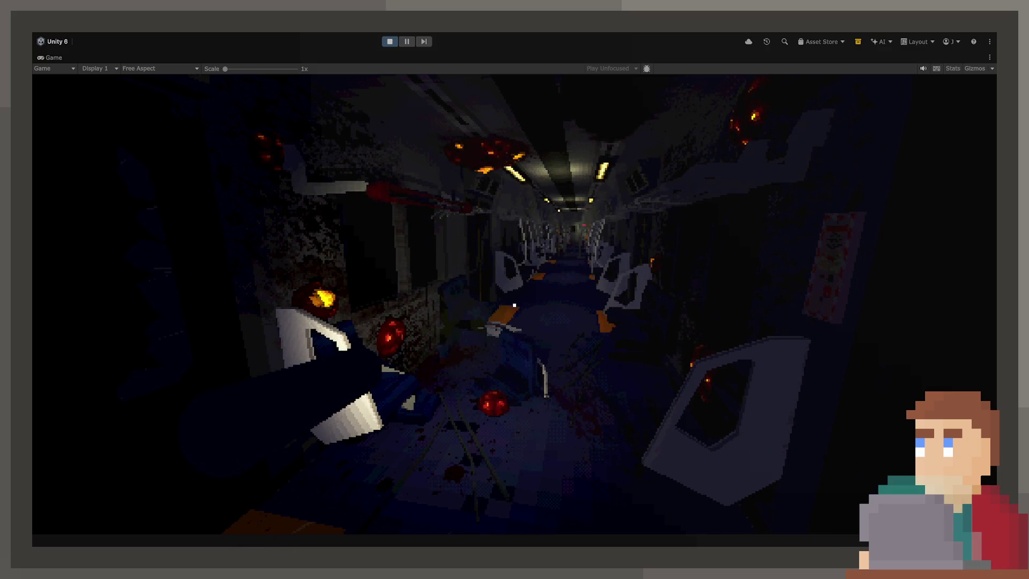
Step: Walk a bit further through the infected carriage, then stop Play mode
{"action": "key", "text": "w"}
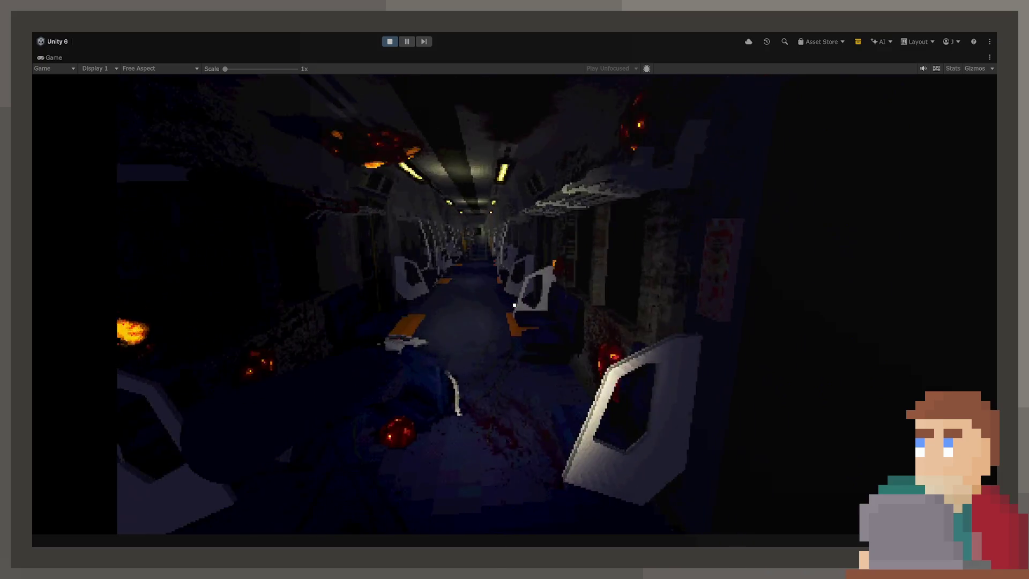
{"action": "key", "text": "w"}
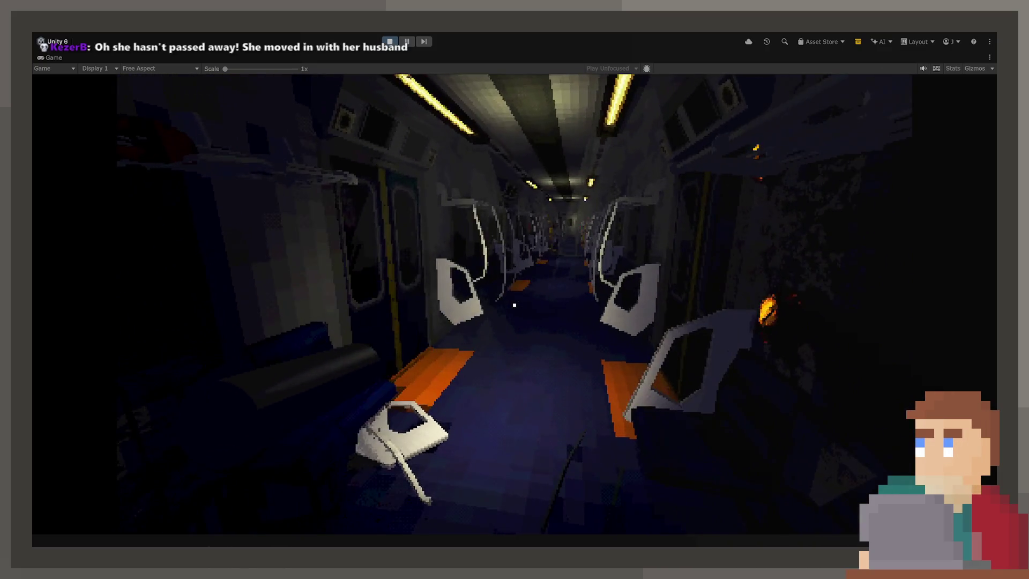
{"action": "left_click", "coordinate": [390, 41]}
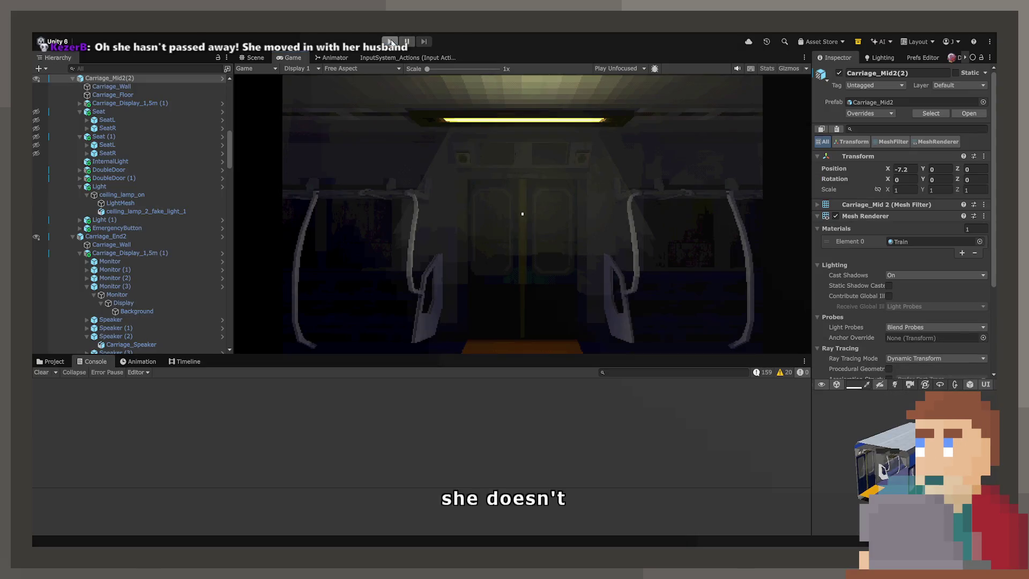